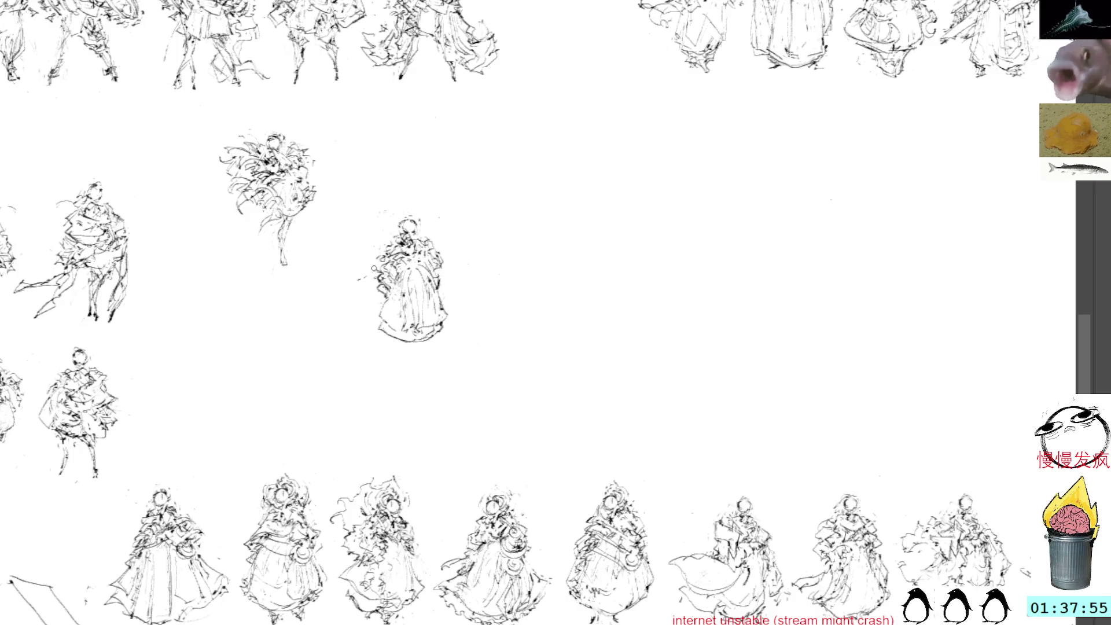
Add loose curved ink strokes along the central robed figure's left side and sleeve.
{"action": "mouse_move", "coordinate": [405, 205]}
{"action": "left_mouse_down"}
{"action": "mouse_move", "coordinate": [483, 318]}
{"action": "mouse_move", "coordinate": [434, 214]}
{"action": "left_mouse_up"}
{"action": "left_click", "coordinate": [410, 194]}
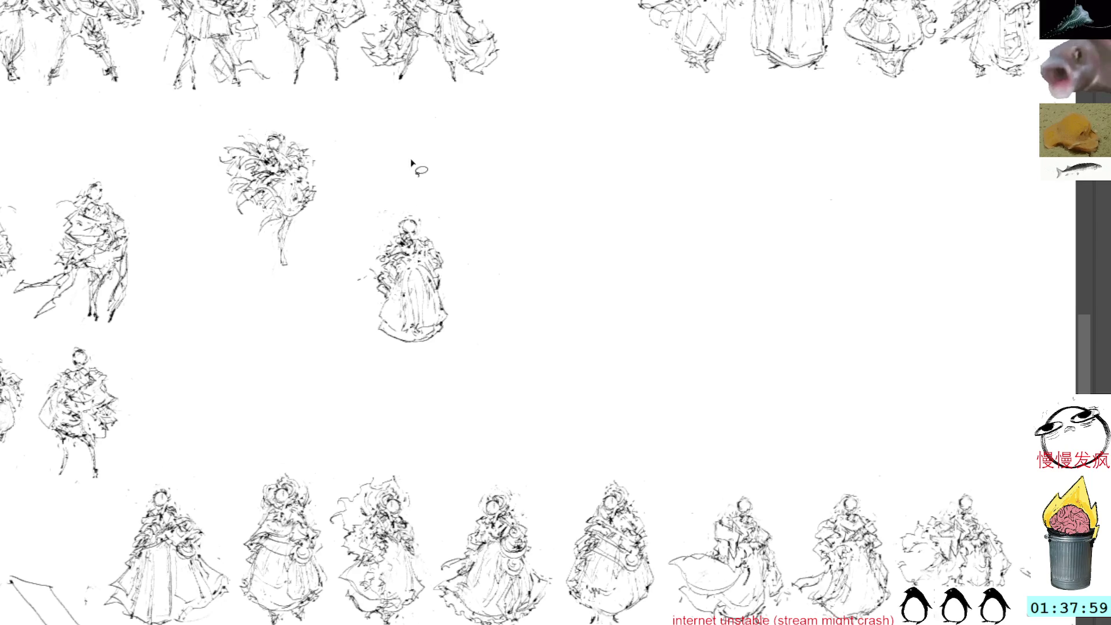
{"action": "key", "text": "b"}
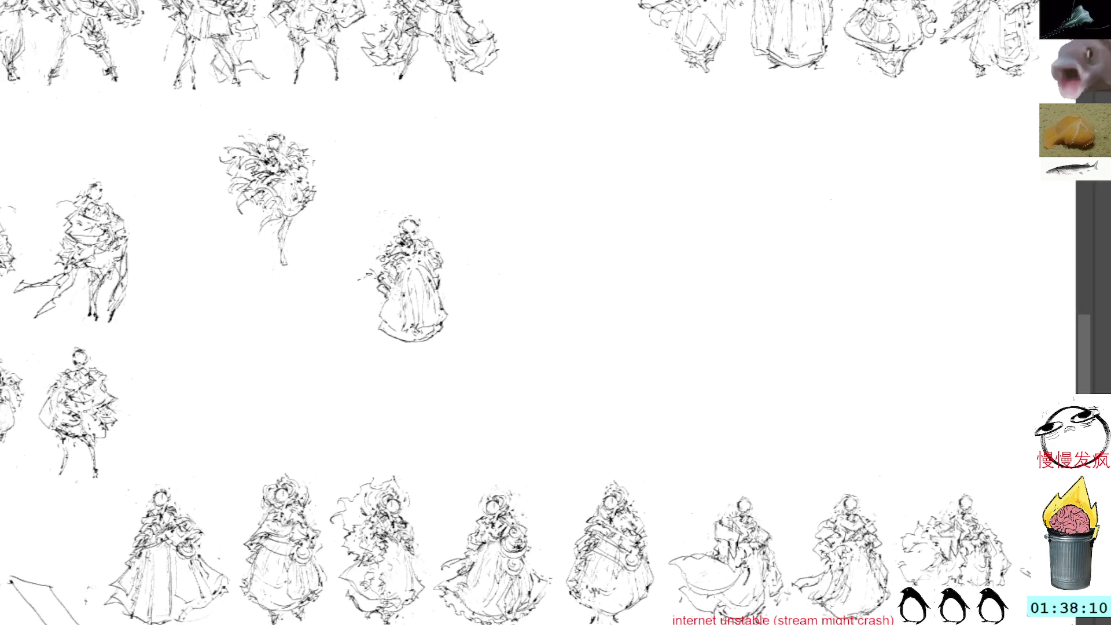
{"action": "mouse_move", "coordinate": [350, 275]}
{"action": "left_mouse_down"}
{"action": "mouse_move", "coordinate": [373, 287]}
{"action": "mouse_move", "coordinate": [379, 263]}
{"action": "mouse_move", "coordinate": [370, 298]}
{"action": "left_mouse_up"}
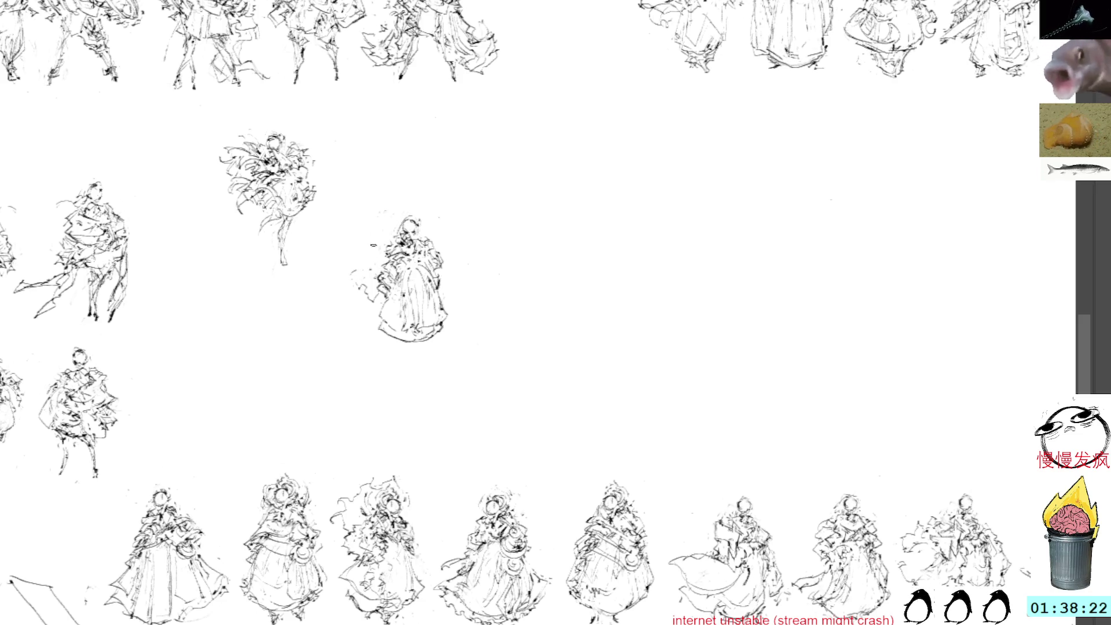
{"action": "left_click_drag", "start_coordinate": [380, 252], "coordinate": [349, 268]}
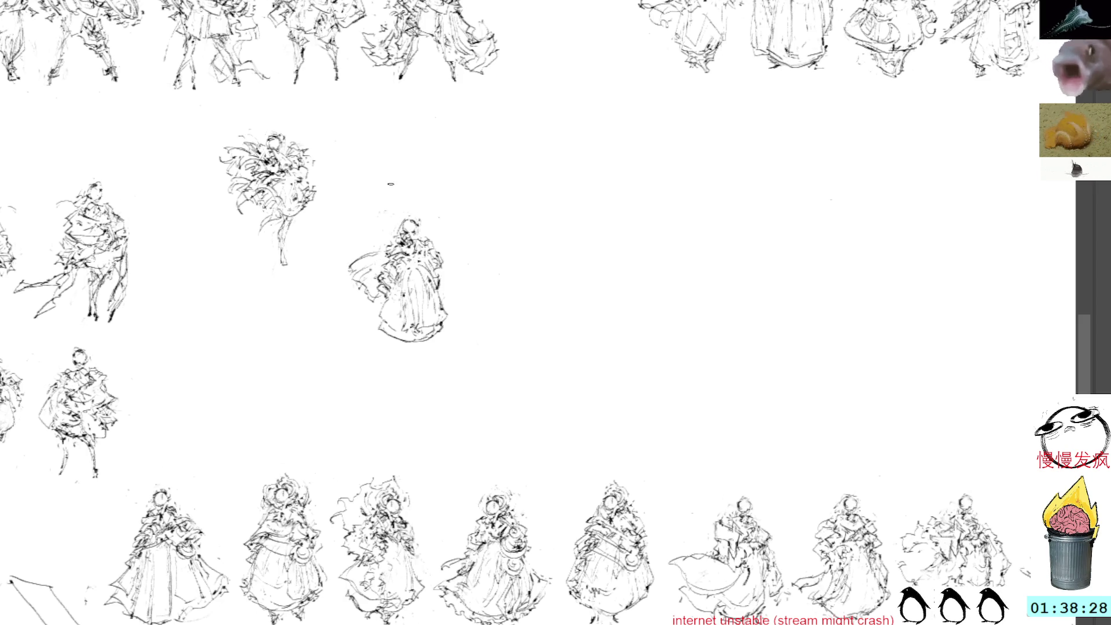
Move the robed figure down beneath the flower-like sketch.
{"action": "left_click", "coordinate": [397, 206], "text": "ctrl"}
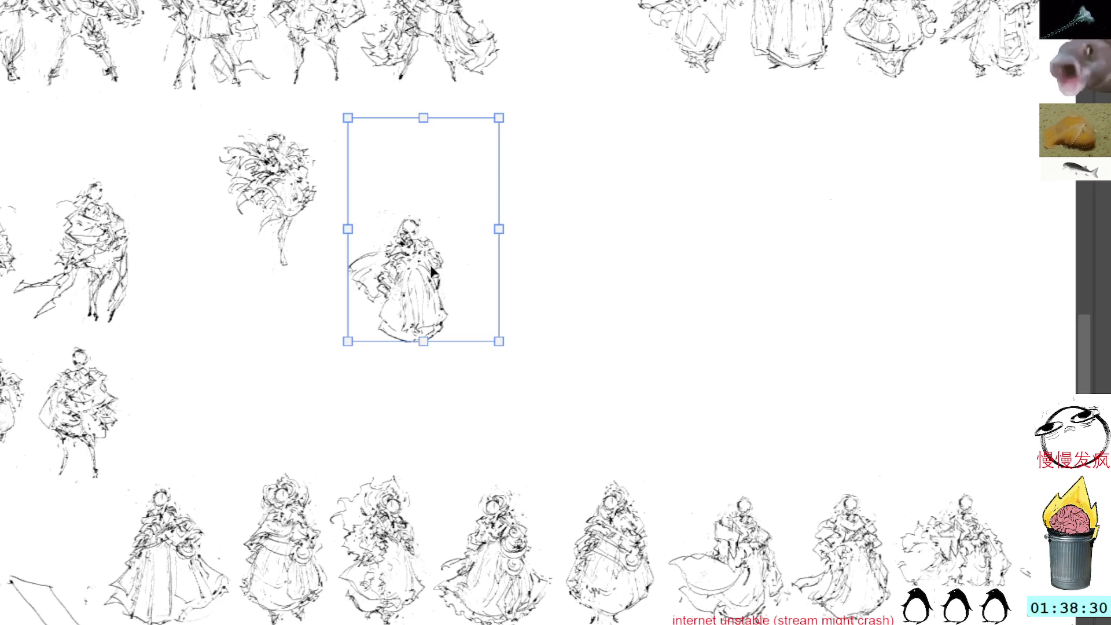
{"action": "left_click_drag", "start_coordinate": [431, 270], "coordinate": [291, 326]}
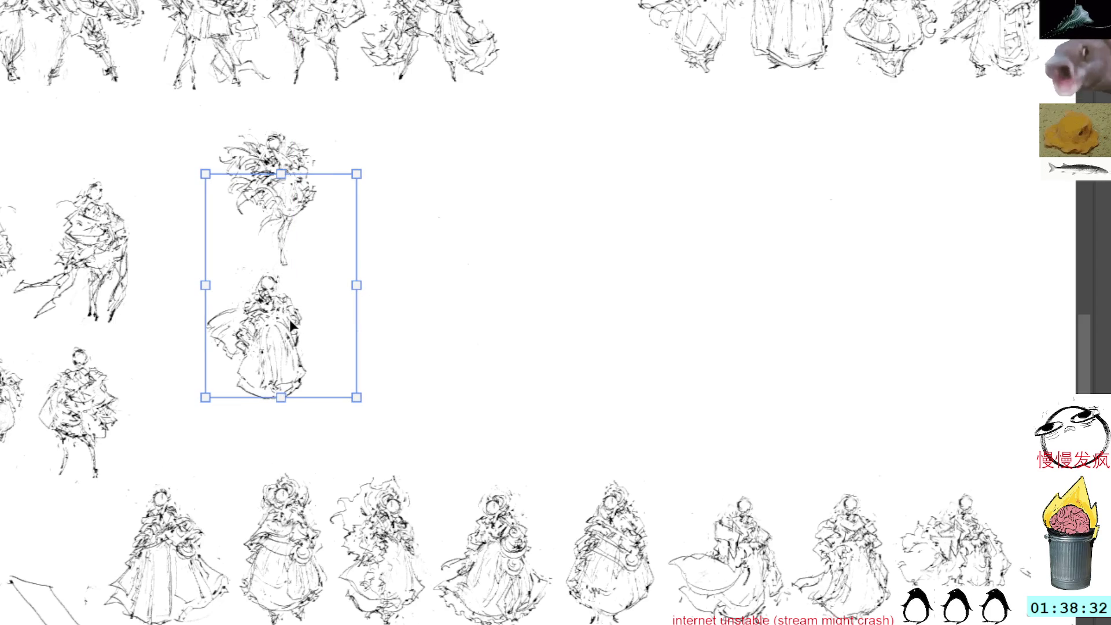
{"action": "key", "text": "Return"}
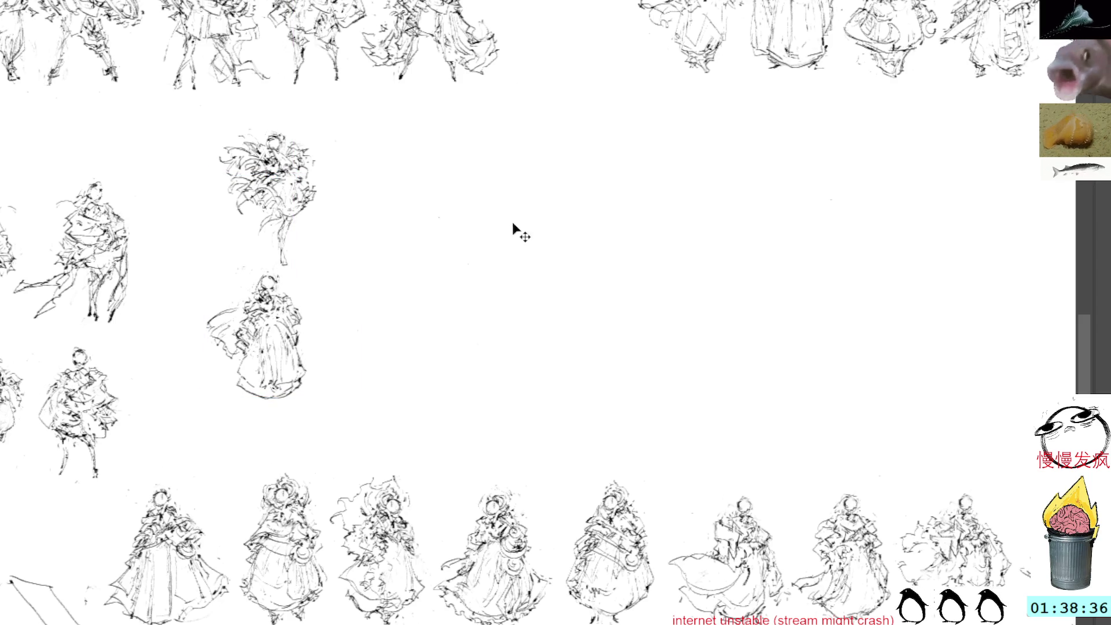
Paste the copied figure sketch and position it in the open centre area.
{"action": "key", "text": "ctrl+v"}
{"action": "left_click_drag", "start_coordinate": [581, 241], "coordinate": [509, 243]}
{"action": "left_click_drag", "start_coordinate": [461, 272], "coordinate": [437, 252]}
{"action": "key", "text": "Return"}
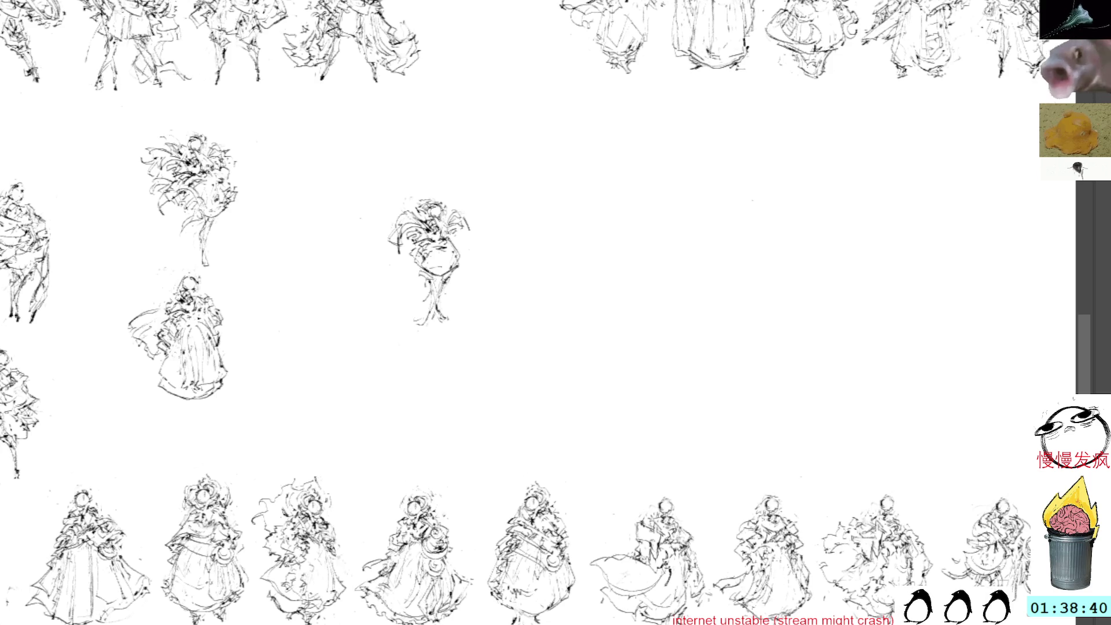
Ink the central figure's long flowing skirt down to the hem and a small chest oval.
{"action": "left_click_drag", "start_coordinate": [431, 203], "coordinate": [412, 197]}
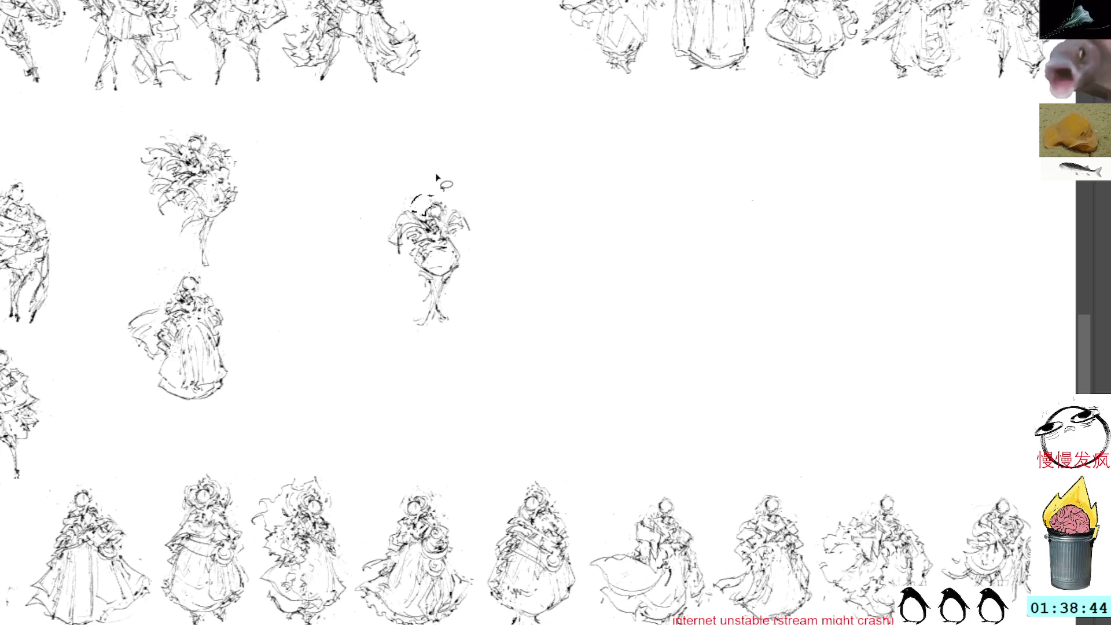
{"action": "key", "text": "ctrl+z"}
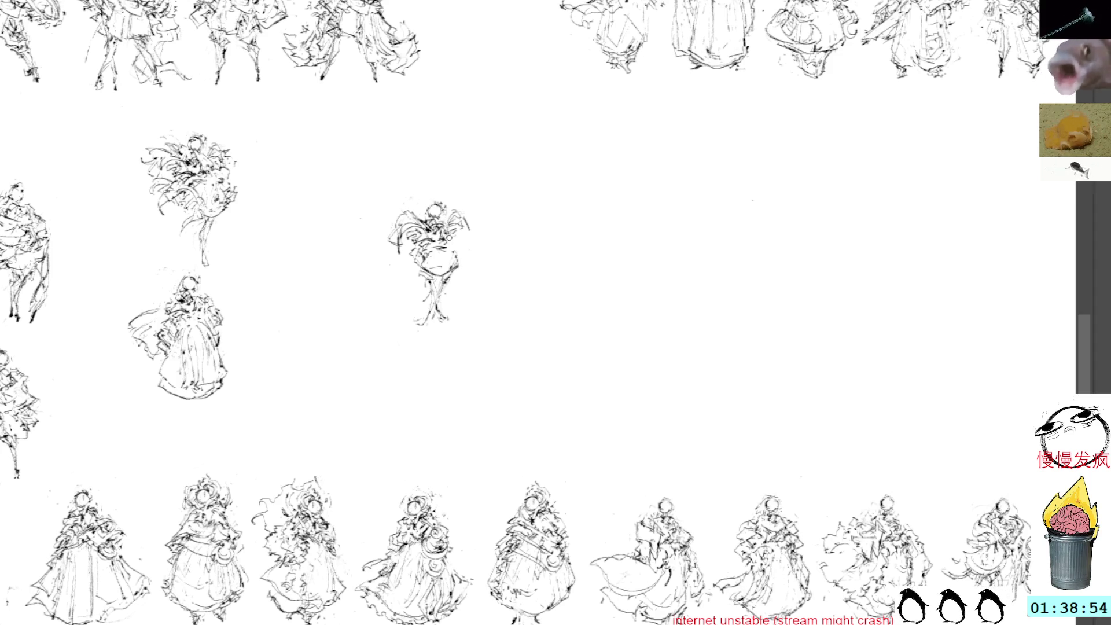
{"action": "mouse_move", "coordinate": [449, 240]}
{"action": "left_mouse_down"}
{"action": "mouse_move", "coordinate": [460, 267]}
{"action": "mouse_move", "coordinate": [408, 271]}
{"action": "mouse_move", "coordinate": [422, 261]}
{"action": "left_mouse_up"}
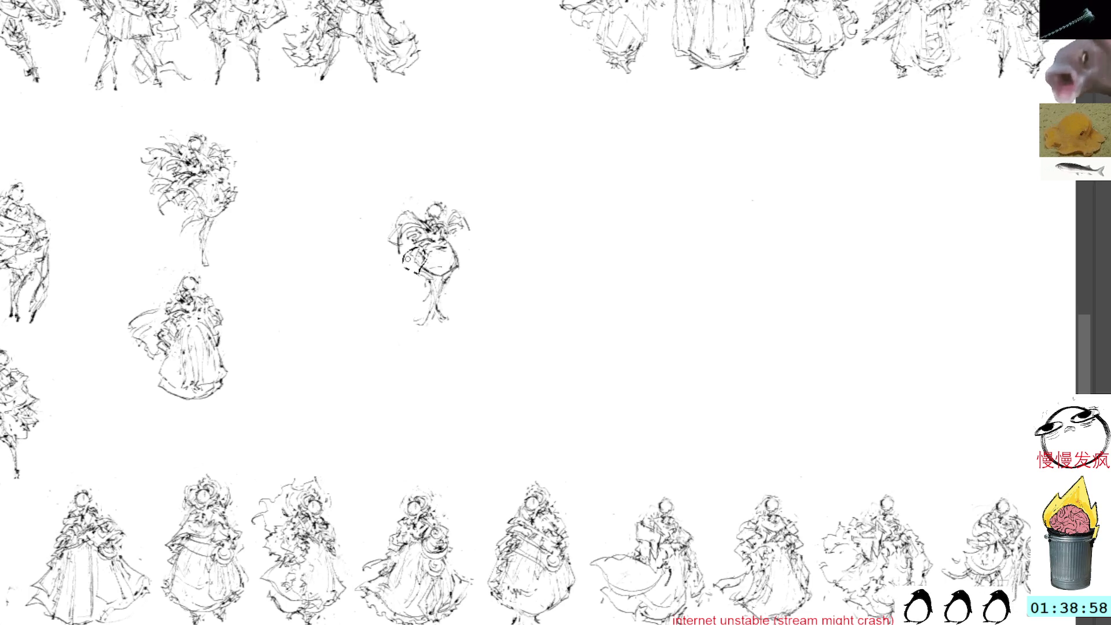
{"action": "key", "text": "ctrl+z"}
{"action": "key", "text": "ctrl+z"}
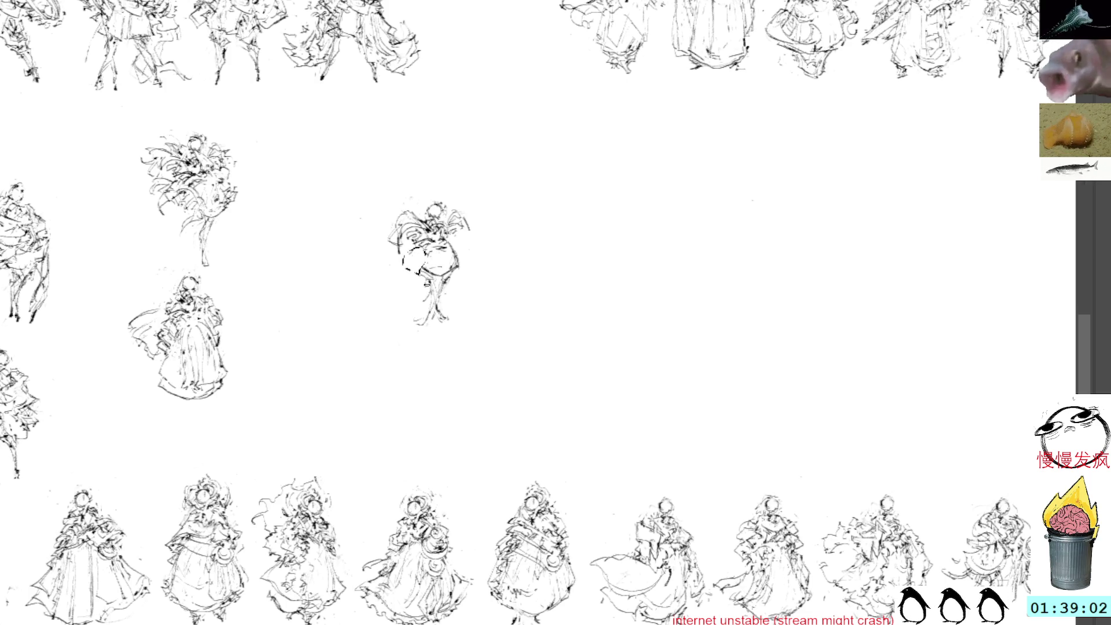
{"action": "left_click_drag", "start_coordinate": [421, 247], "coordinate": [411, 273]}
{"action": "key", "text": "ctrl+z"}
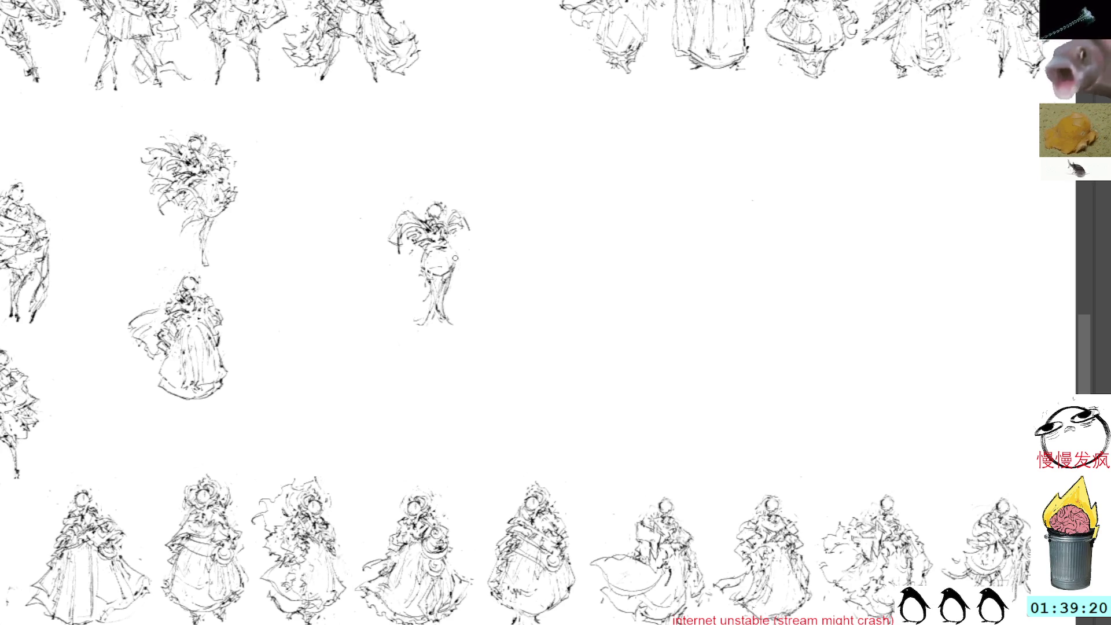
{"action": "left_click_drag", "start_coordinate": [452, 250], "coordinate": [453, 312]}
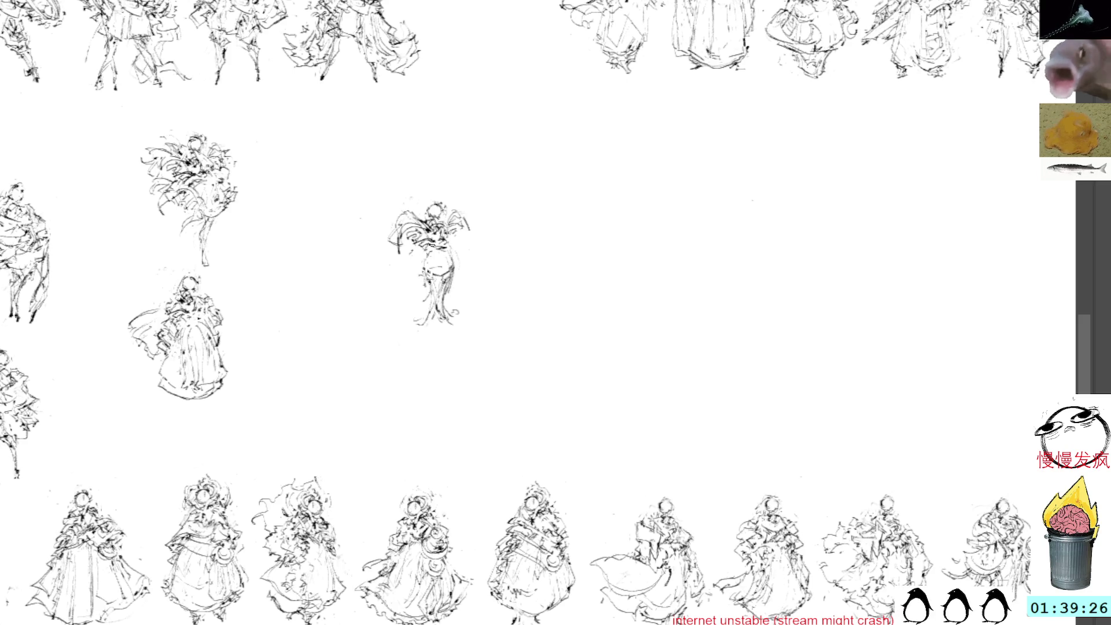
{"action": "mouse_move", "coordinate": [424, 278]}
{"action": "left_mouse_down"}
{"action": "mouse_move", "coordinate": [416, 324]}
{"action": "mouse_move", "coordinate": [457, 327]}
{"action": "left_mouse_up"}
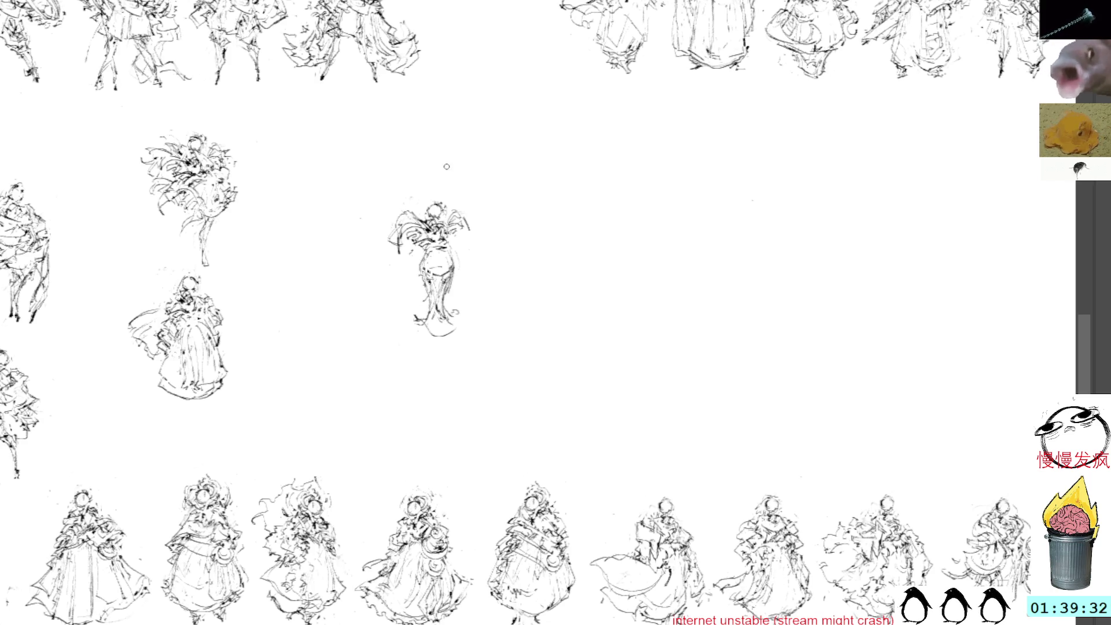
{"action": "left_click_drag", "start_coordinate": [427, 253], "coordinate": [421, 252]}
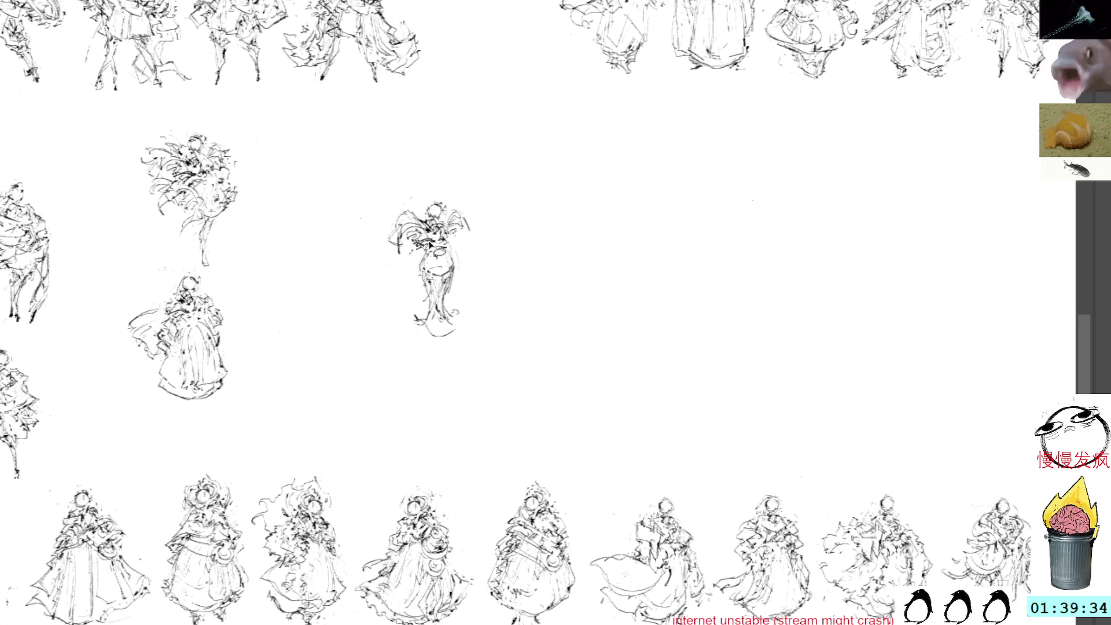
Paste a fragment, scale it down onto the figure, and touch up head and chest strokes.
{"action": "key", "text": "ctrl+v"}
{"action": "left_click_drag", "start_coordinate": [437, 241], "coordinate": [430, 255]}
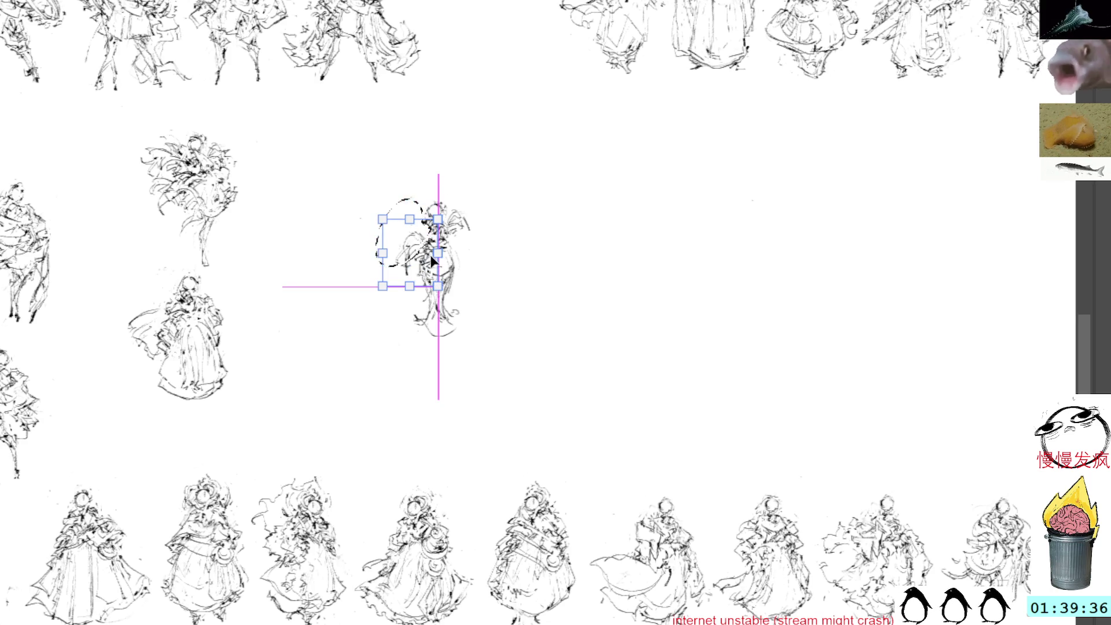
{"action": "key", "text": "Return"}
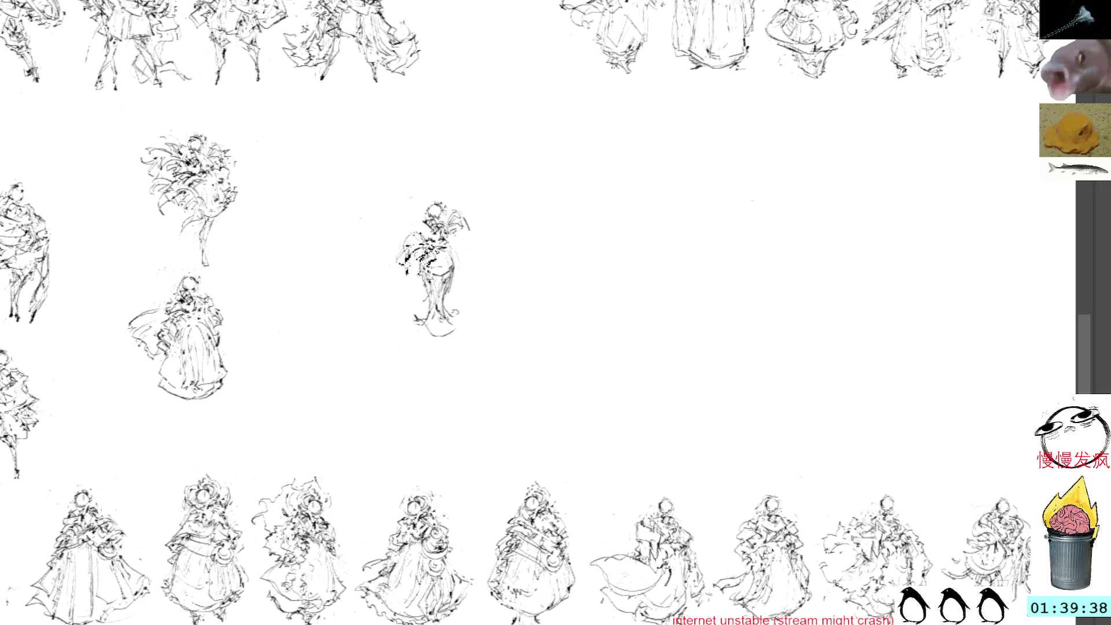
{"action": "left_click_drag", "start_coordinate": [440, 231], "coordinate": [430, 204]}
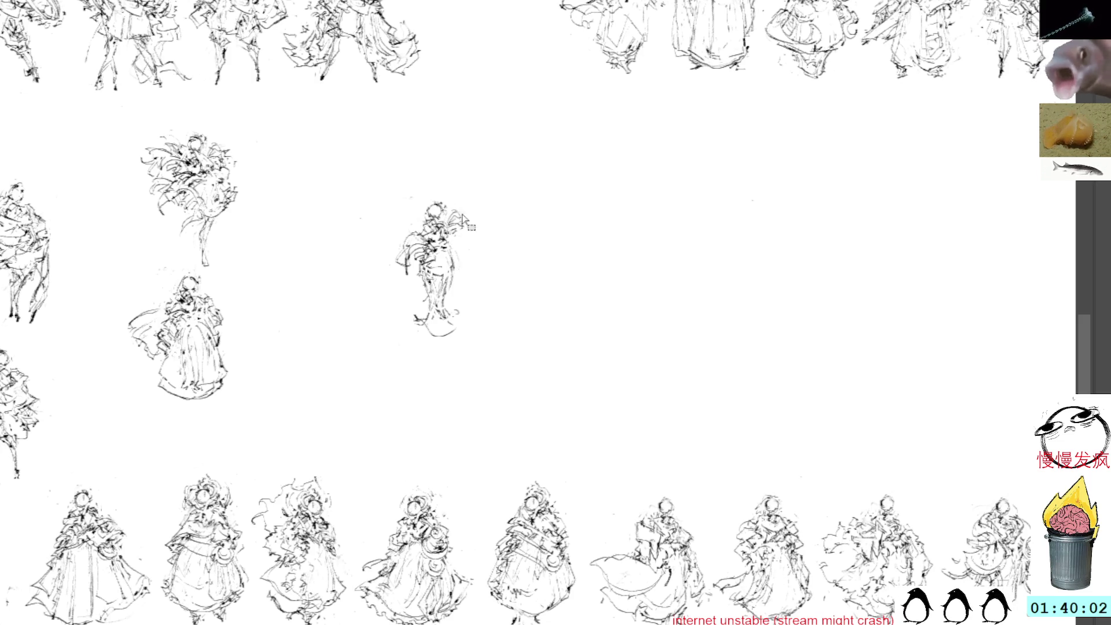
Remove stray marks beside the head and redraw the central figure's flared lower skirt.
{"action": "left_click_drag", "start_coordinate": [448, 209], "coordinate": [462, 214]}
{"action": "key", "text": "ctrl+z"}
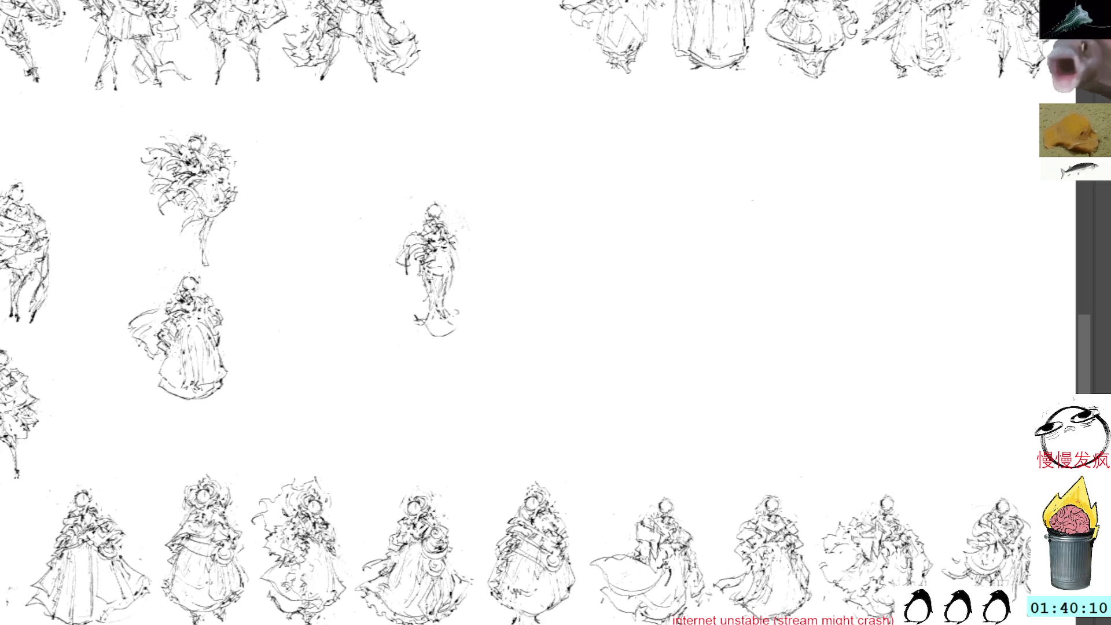
{"action": "mouse_move", "coordinate": [442, 298]}
{"action": "left_mouse_down"}
{"action": "mouse_move", "coordinate": [460, 318]}
{"action": "mouse_move", "coordinate": [404, 316]}
{"action": "mouse_move", "coordinate": [434, 338]}
{"action": "mouse_move", "coordinate": [471, 324]}
{"action": "left_mouse_up"}
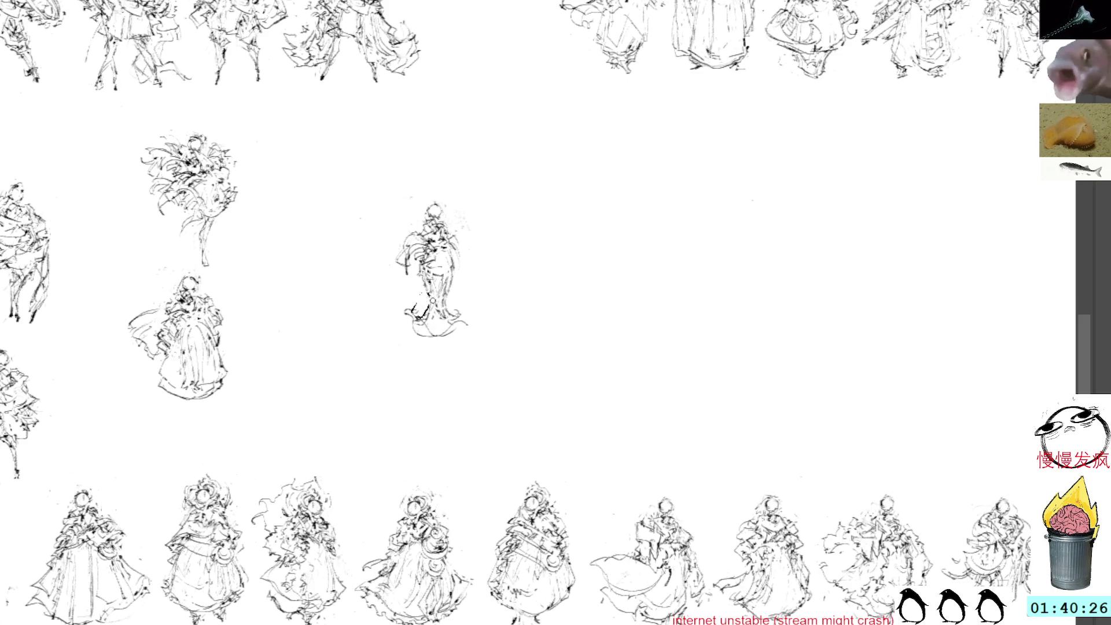
{"action": "key", "text": "l"}
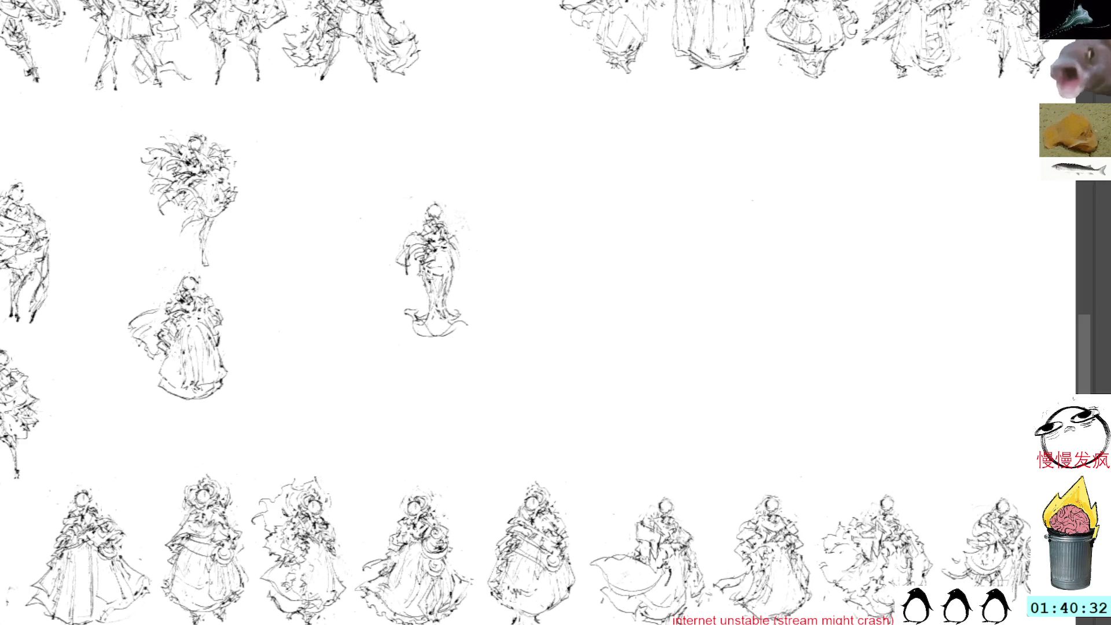
{"action": "mouse_move", "coordinate": [420, 301]}
{"action": "left_mouse_down"}
{"action": "mouse_move", "coordinate": [431, 312]}
{"action": "mouse_move", "coordinate": [399, 324]}
{"action": "mouse_move", "coordinate": [434, 318]}
{"action": "mouse_move", "coordinate": [405, 306]}
{"action": "mouse_move", "coordinate": [422, 323]}
{"action": "mouse_move", "coordinate": [428, 310]}
{"action": "mouse_move", "coordinate": [470, 329]}
{"action": "mouse_move", "coordinate": [466, 315]}
{"action": "mouse_move", "coordinate": [465, 326]}
{"action": "left_mouse_up"}
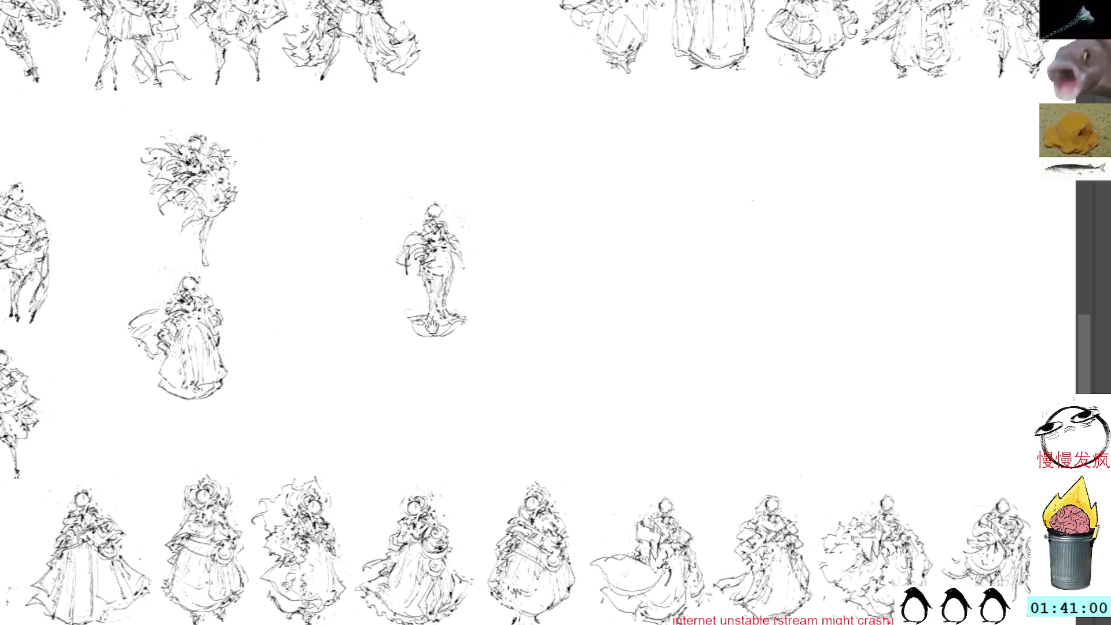
Move the middle figure left and down, and squash it shorter.
{"action": "left_click_drag", "start_coordinate": [433, 328], "coordinate": [372, 336]}
{"action": "left_click", "coordinate": [385, 282]}
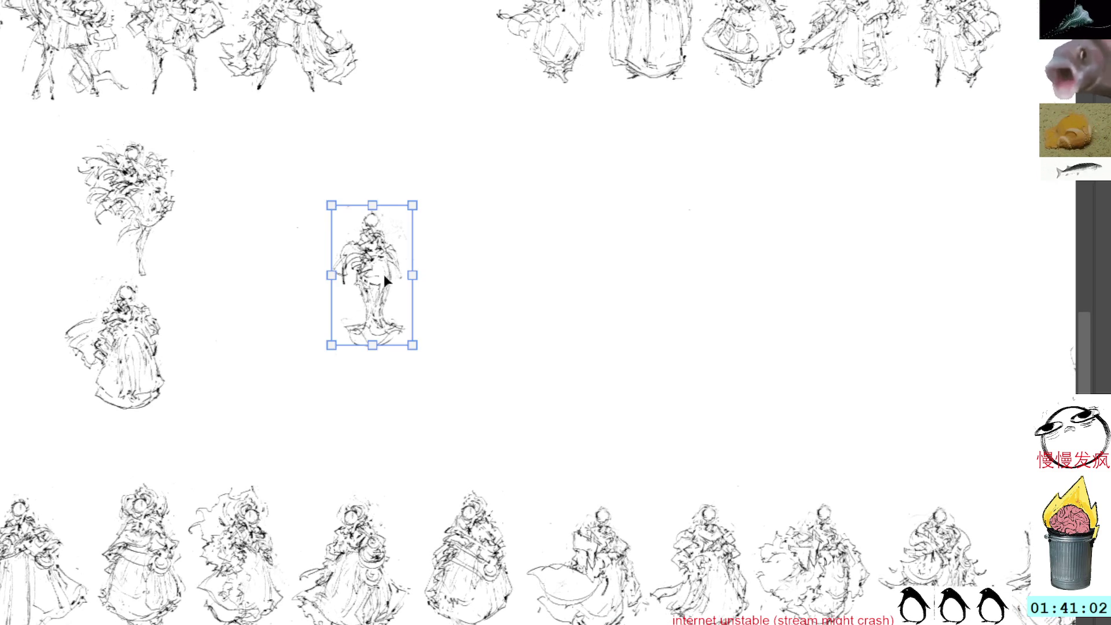
{"action": "left_click_drag", "start_coordinate": [385, 282], "coordinate": [331, 289]}
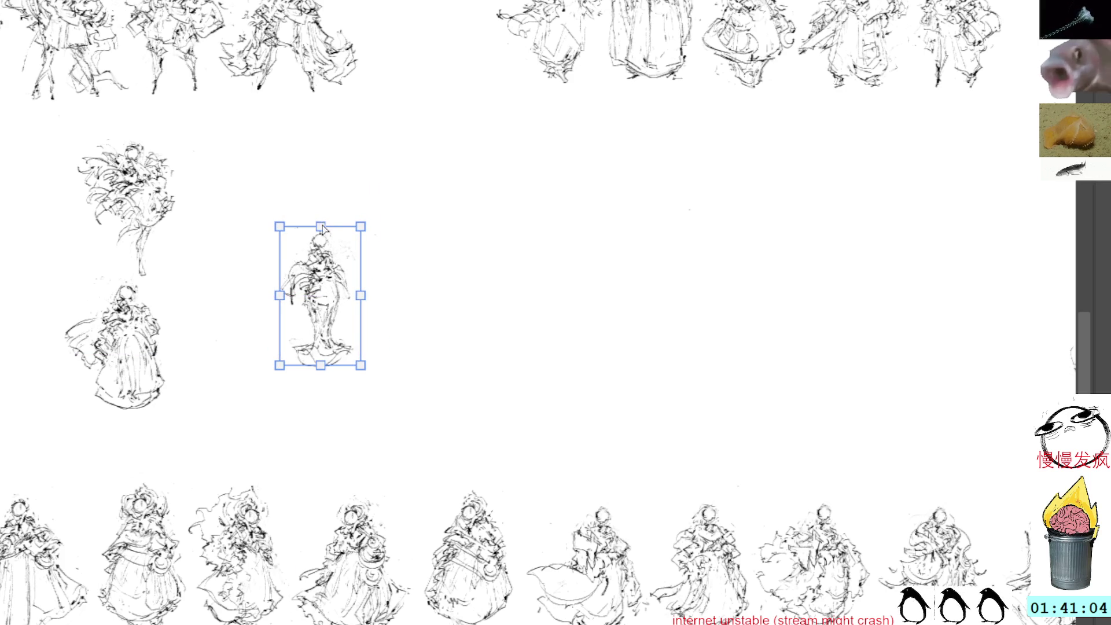
{"action": "left_click_drag", "start_coordinate": [323, 229], "coordinate": [322, 238]}
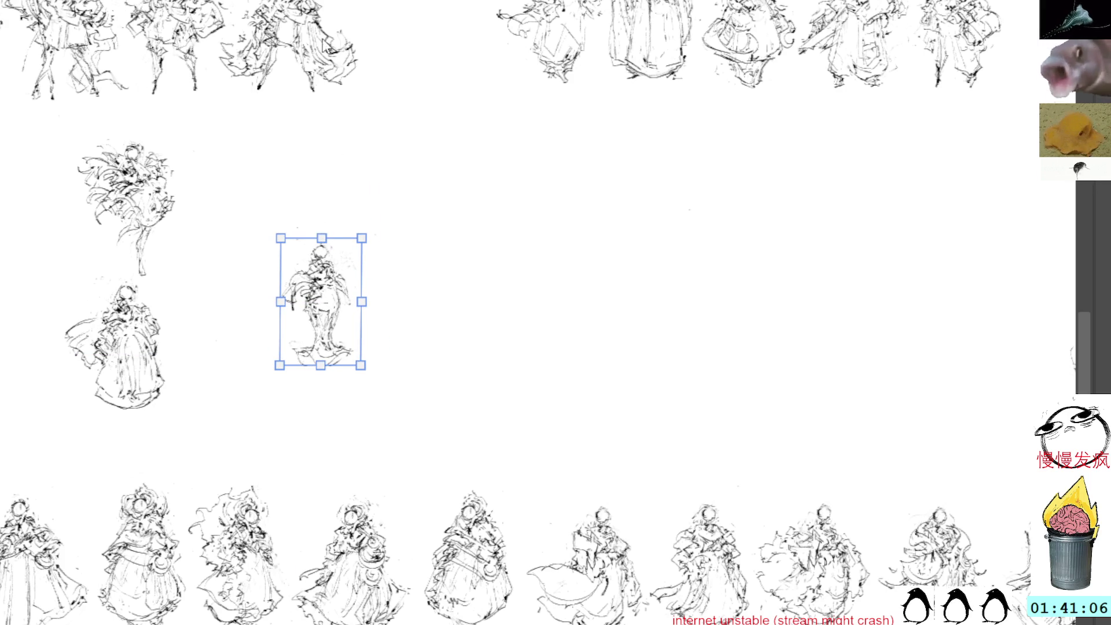
{"action": "key", "text": "Return"}
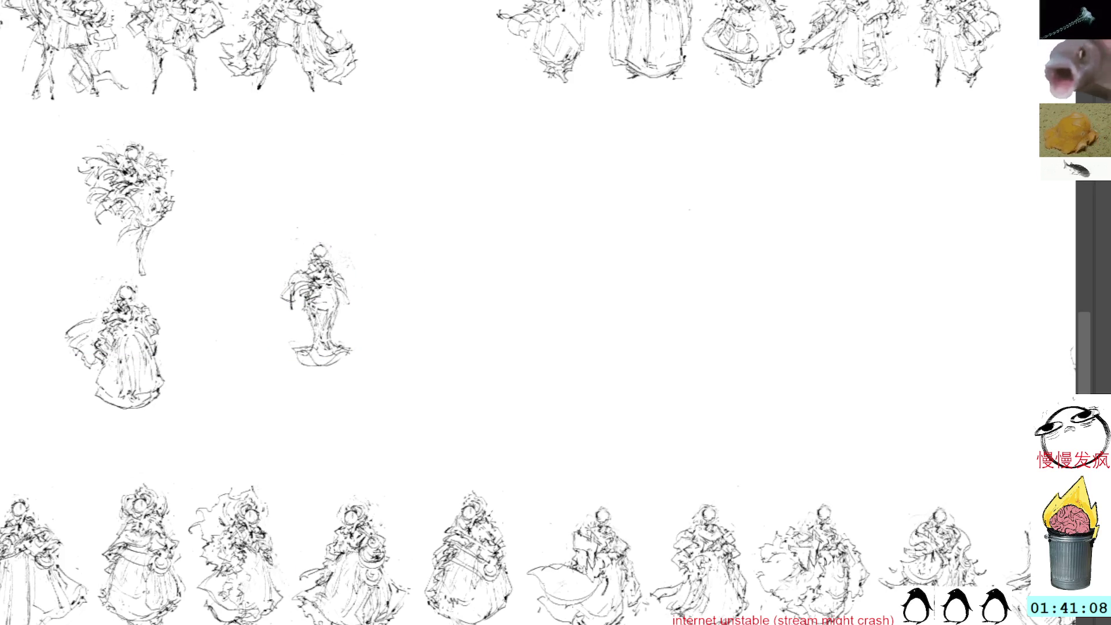
Ink fresh strokes on the figure's right side, left hand and upper left, then shift it toward the top-left sketch.
{"action": "left_click_drag", "start_coordinate": [339, 296], "coordinate": [340, 325]}
{"action": "key", "text": "ctrl+z"}
{"action": "key", "text": "ctrl+z"}
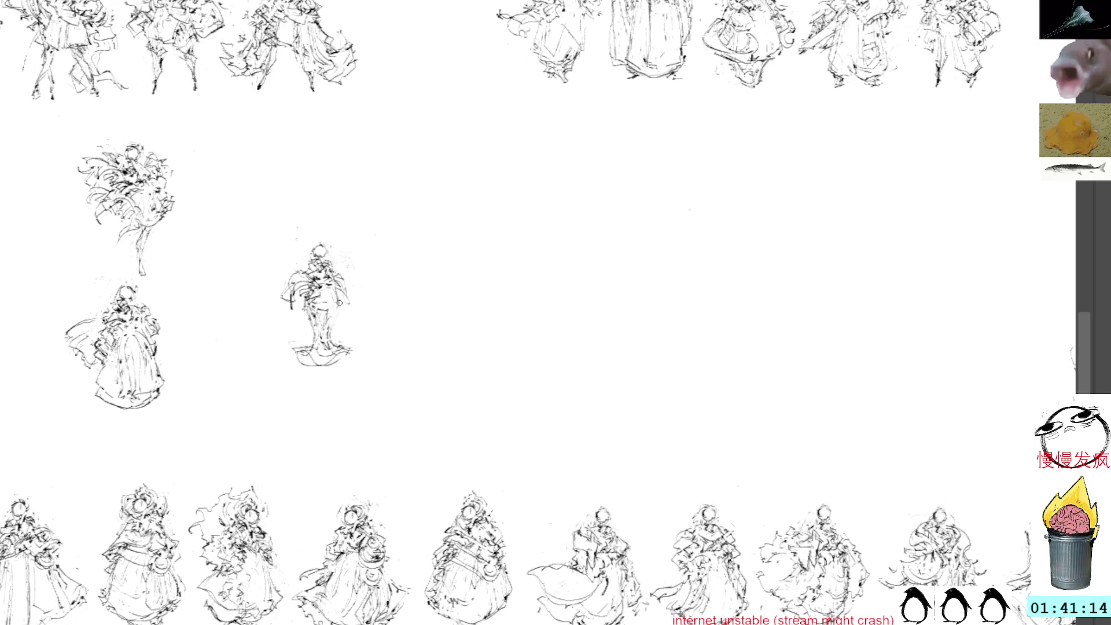
{"action": "left_click_drag", "start_coordinate": [341, 295], "coordinate": [328, 337]}
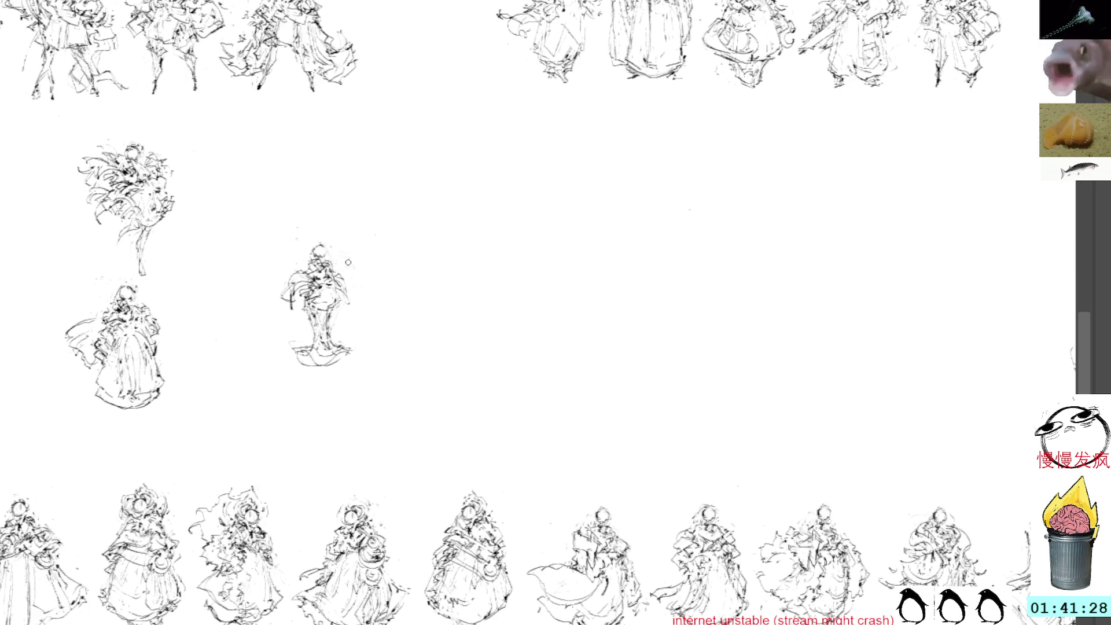
{"action": "mouse_move", "coordinate": [282, 308]}
{"action": "left_mouse_down"}
{"action": "mouse_move", "coordinate": [284, 322]}
{"action": "mouse_move", "coordinate": [294, 307]}
{"action": "mouse_move", "coordinate": [282, 324]}
{"action": "mouse_move", "coordinate": [311, 354]}
{"action": "mouse_move", "coordinate": [303, 333]}
{"action": "mouse_move", "coordinate": [296, 344]}
{"action": "mouse_move", "coordinate": [297, 319]}
{"action": "left_mouse_up"}
{"action": "left_click_drag", "start_coordinate": [298, 297], "coordinate": [303, 313]}
{"action": "key", "text": "ctrl+z"}
{"action": "key", "text": "ctrl+z"}
{"action": "key", "text": "ctrl+z"}
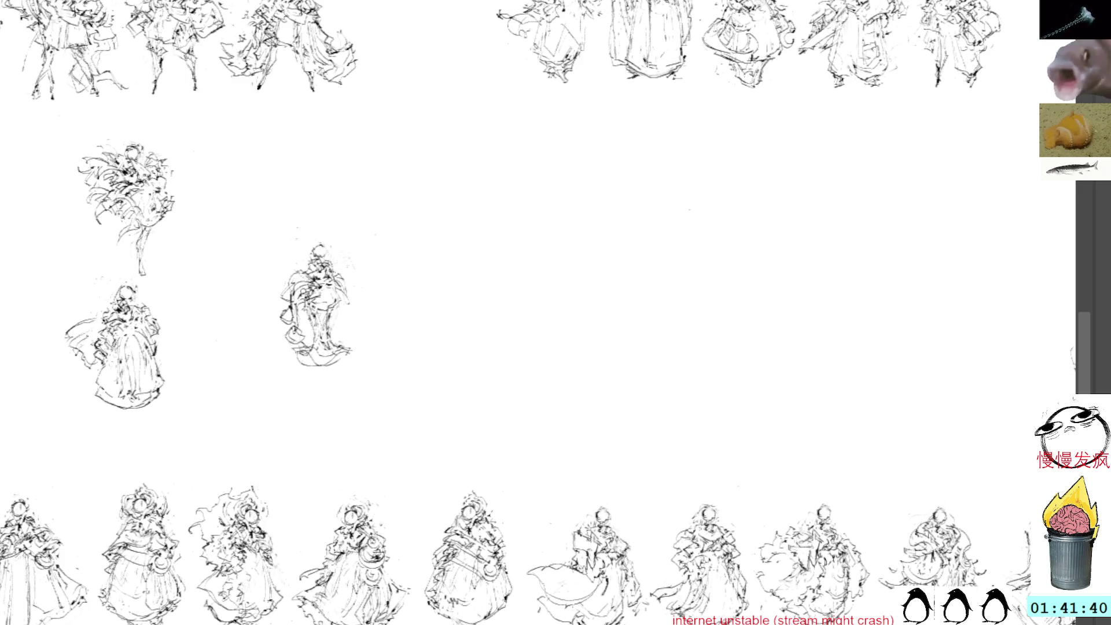
{"action": "mouse_move", "coordinate": [300, 296]}
{"action": "left_mouse_down"}
{"action": "mouse_move", "coordinate": [301, 327]}
{"action": "mouse_move", "coordinate": [292, 326]}
{"action": "left_mouse_up"}
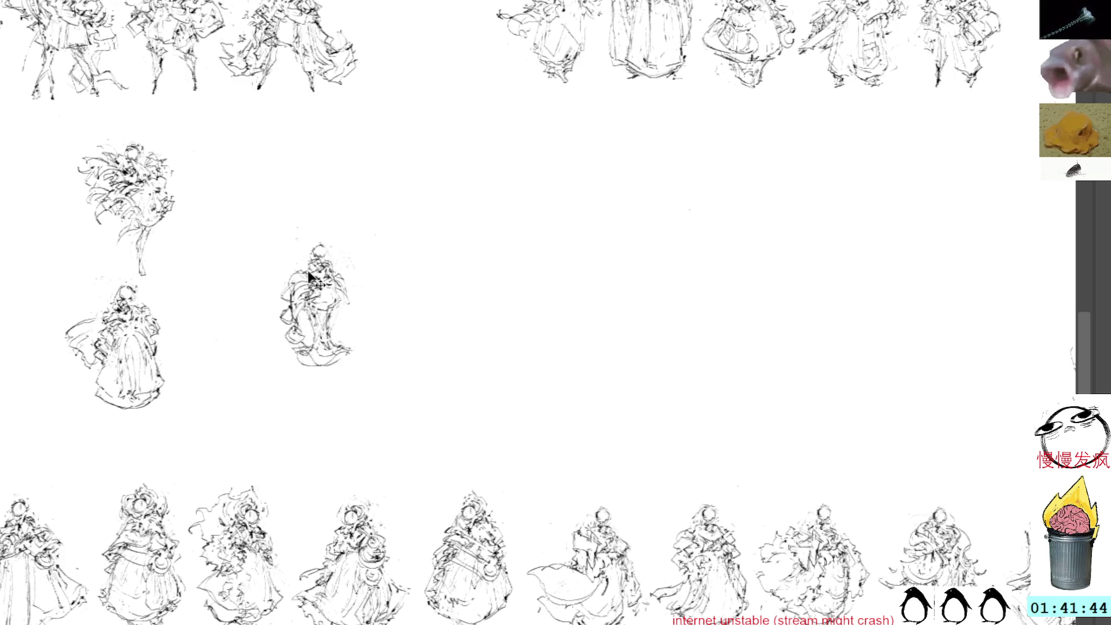
{"action": "key", "text": "ctrl+t"}
{"action": "mouse_move", "coordinate": [315, 306]}
{"action": "left_mouse_down"}
{"action": "mouse_move", "coordinate": [226, 186]}
{"action": "mouse_move", "coordinate": [228, 215]}
{"action": "left_mouse_up"}
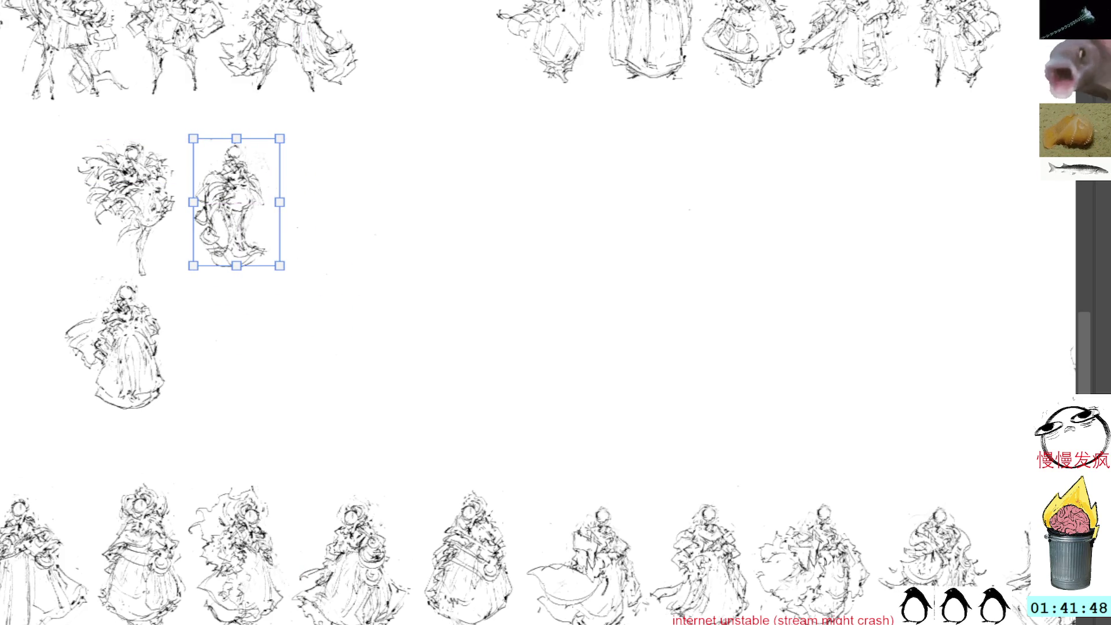
Commit the figure's new position beside the bushy-haired top-left sketch.
{"action": "key", "text": "Return"}
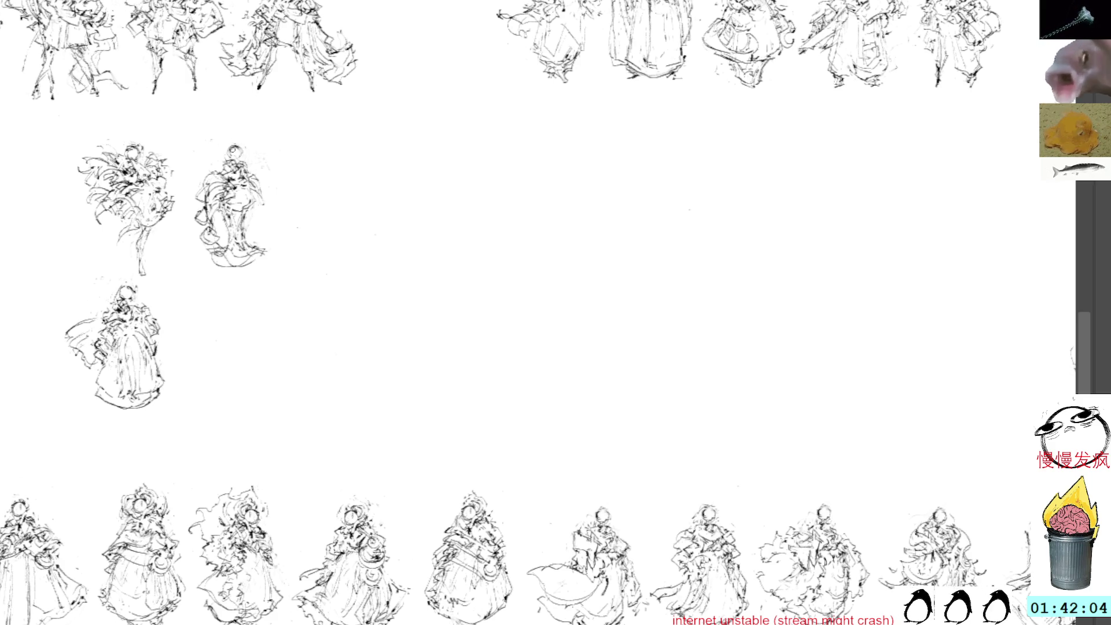
Paste a copied figure sketch, flip it horizontally, and place it right of the top-left group.
{"action": "left_click_drag", "start_coordinate": [452, 221], "coordinate": [434, 179]}
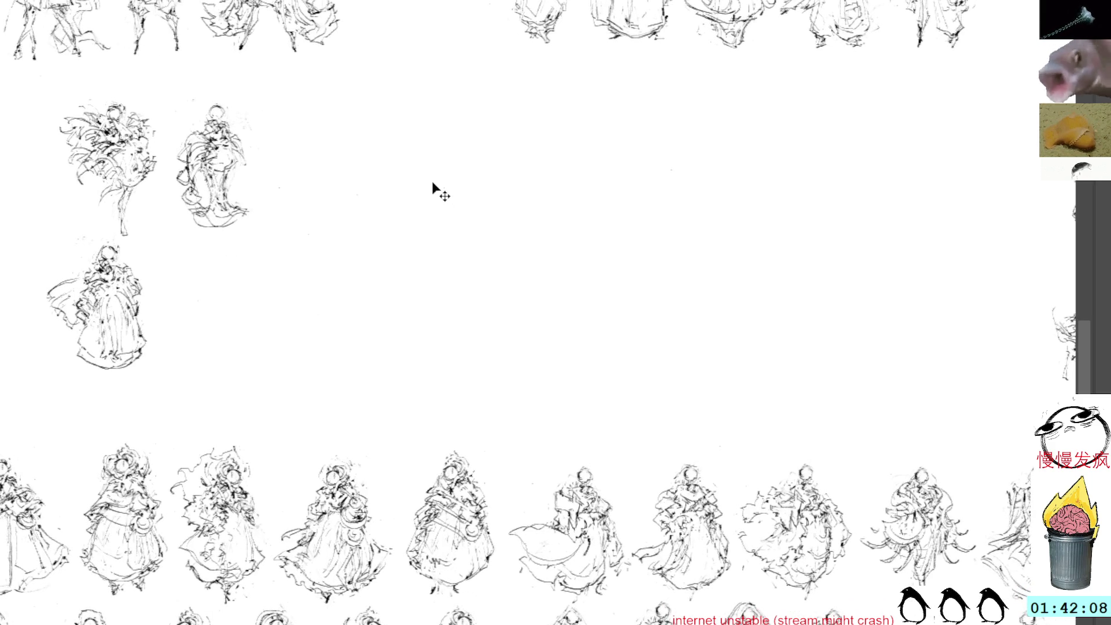
{"action": "key", "text": "ctrl+v"}
{"action": "left_click_drag", "start_coordinate": [503, 272], "coordinate": [394, 207]}
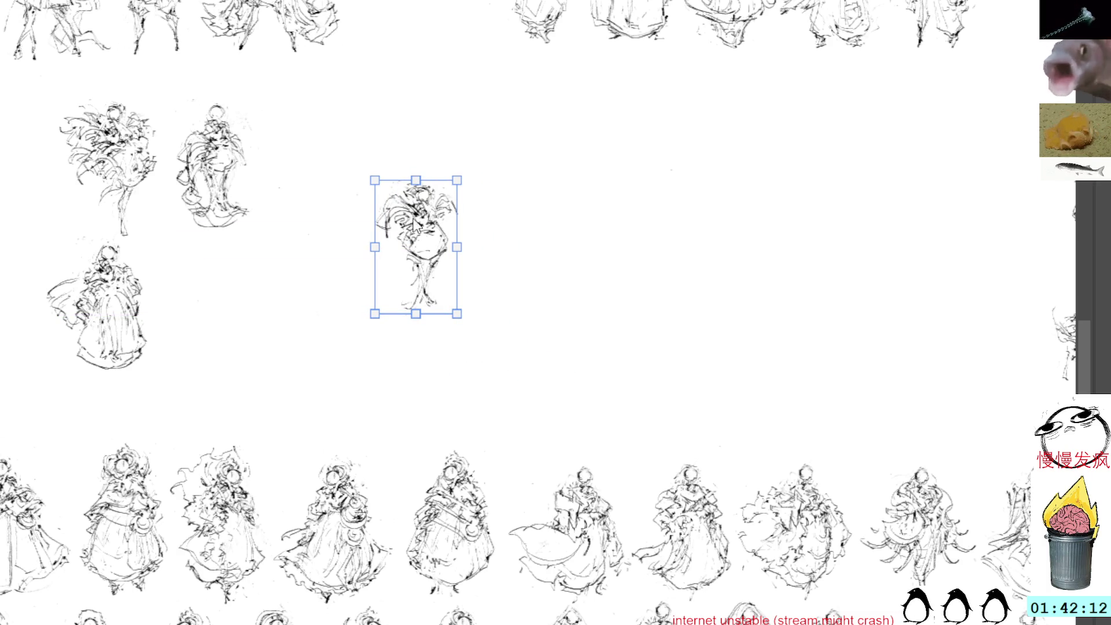
{"action": "key", "text": "h"}
{"action": "left_click_drag", "start_coordinate": [425, 219], "coordinate": [406, 202]}
{"action": "key", "text": "Return"}
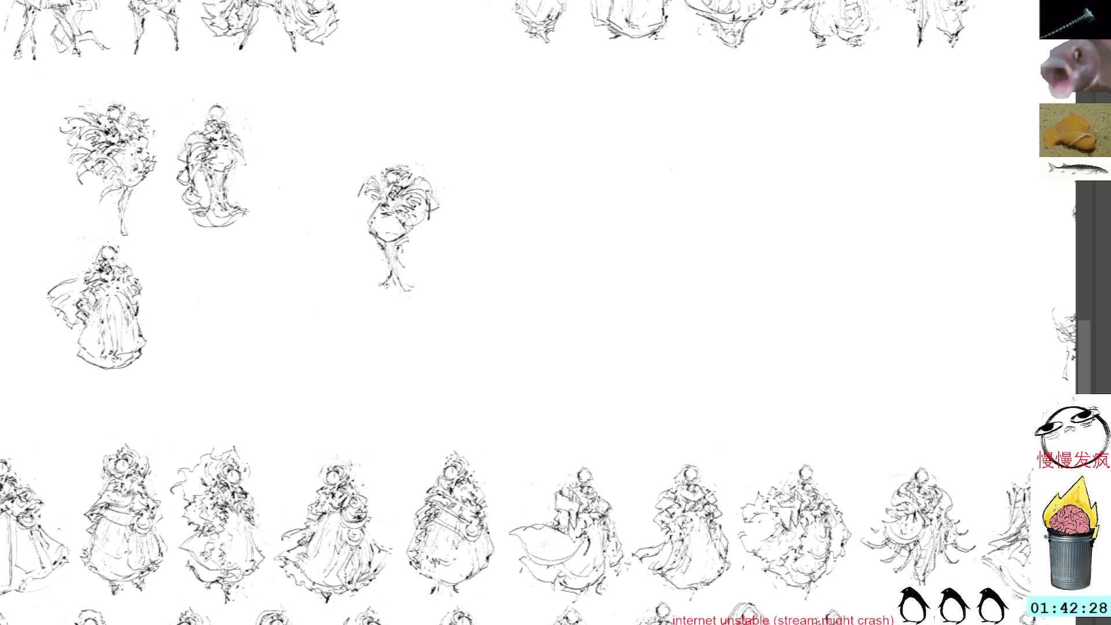
Redraw the mirrored figure's face and bushy hair with dense short ink strokes.
{"action": "mouse_move", "coordinate": [399, 197]}
{"action": "left_mouse_down"}
{"action": "mouse_move", "coordinate": [385, 221]}
{"action": "mouse_move", "coordinate": [401, 225]}
{"action": "mouse_move", "coordinate": [395, 205]}
{"action": "mouse_move", "coordinate": [376, 217]}
{"action": "left_mouse_up"}
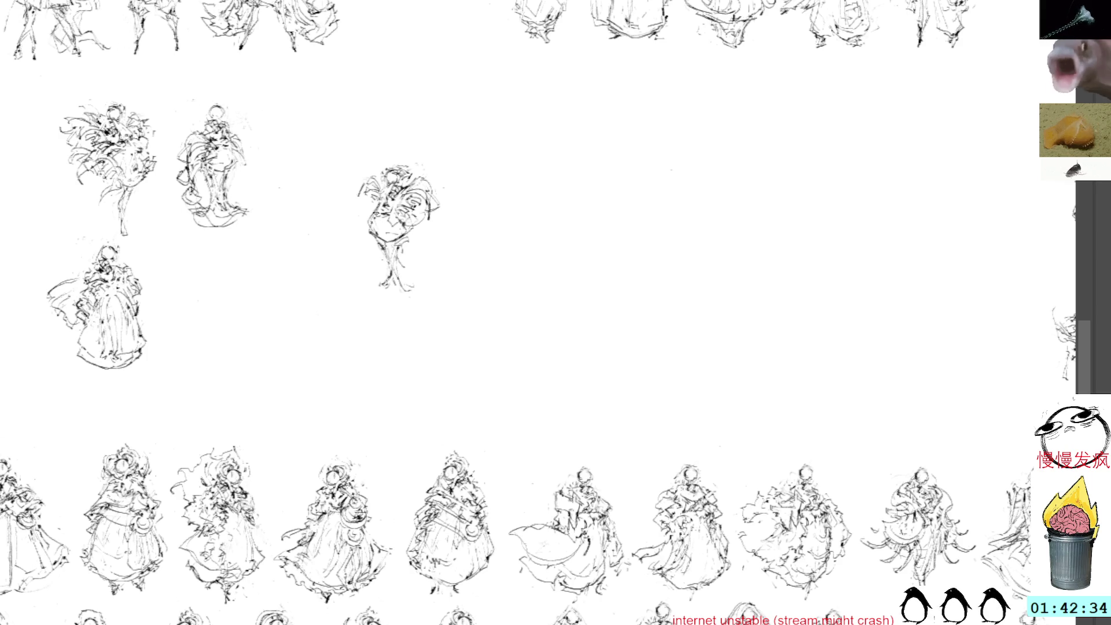
{"action": "mouse_move", "coordinate": [379, 199]}
{"action": "left_mouse_down"}
{"action": "mouse_move", "coordinate": [356, 214]}
{"action": "mouse_move", "coordinate": [361, 228]}
{"action": "left_mouse_up"}
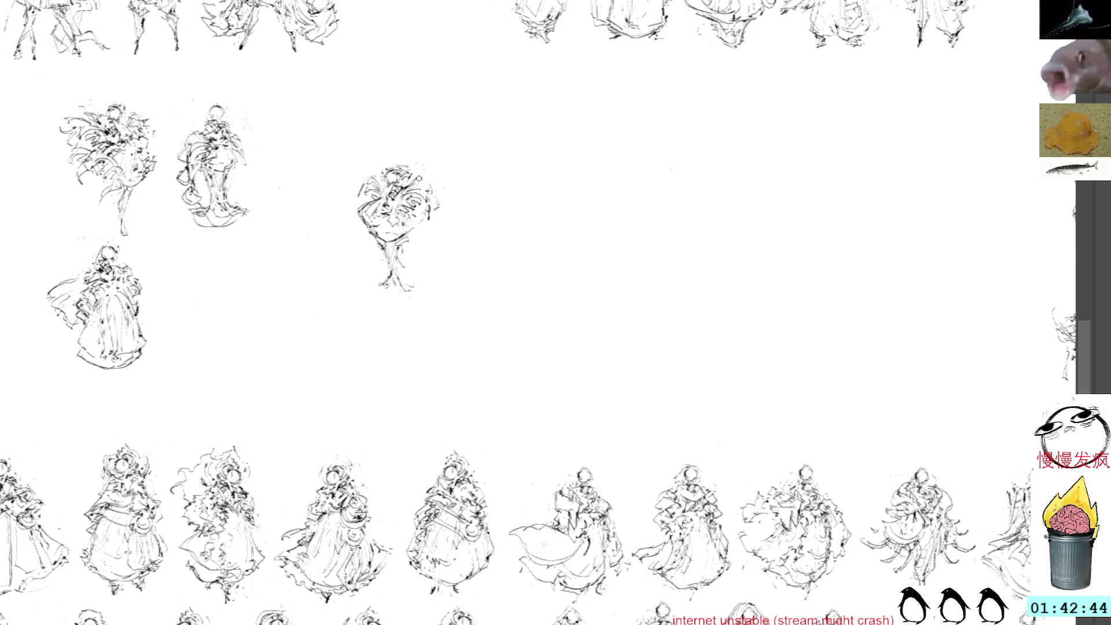
{"action": "mouse_move", "coordinate": [408, 184]}
{"action": "left_mouse_down"}
{"action": "mouse_move", "coordinate": [431, 192]}
{"action": "mouse_move", "coordinate": [407, 239]}
{"action": "mouse_move", "coordinate": [431, 225]}
{"action": "mouse_move", "coordinate": [430, 215]}
{"action": "mouse_move", "coordinate": [428, 227]}
{"action": "mouse_move", "coordinate": [417, 219]}
{"action": "mouse_move", "coordinate": [367, 236]}
{"action": "mouse_move", "coordinate": [358, 222]}
{"action": "mouse_move", "coordinate": [381, 263]}
{"action": "left_mouse_up"}
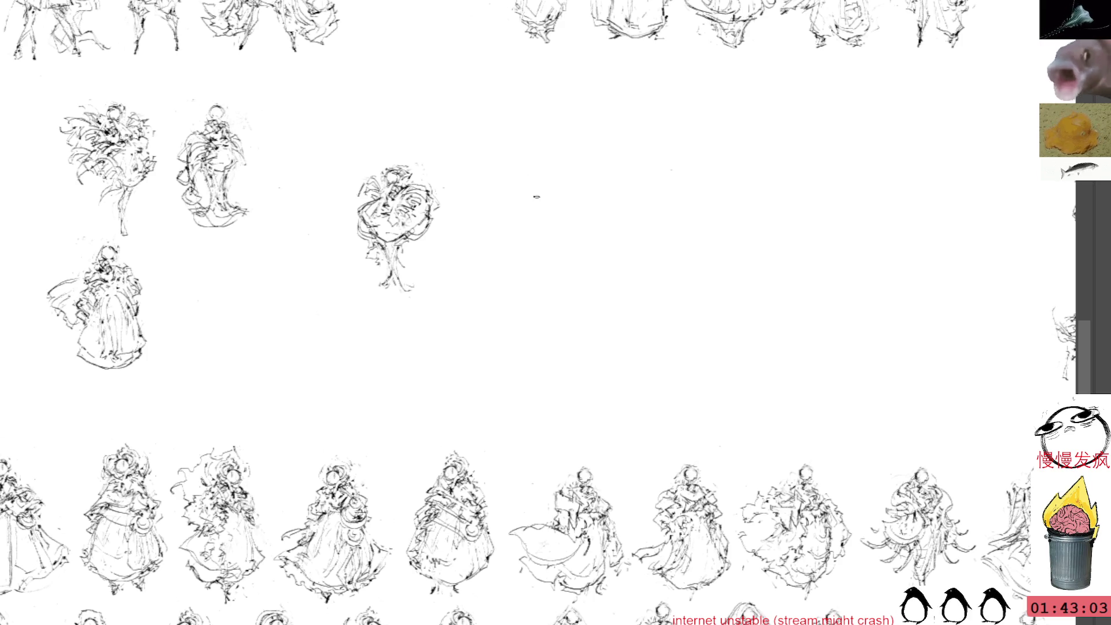
Scribble a temporary 'brb' note, then lasso and delete it, leaving that area blank.
{"action": "mouse_move", "coordinate": [530, 253]}
{"action": "left_mouse_down"}
{"action": "mouse_move", "coordinate": [541, 263]}
{"action": "mouse_move", "coordinate": [574, 253]}
{"action": "left_mouse_up"}
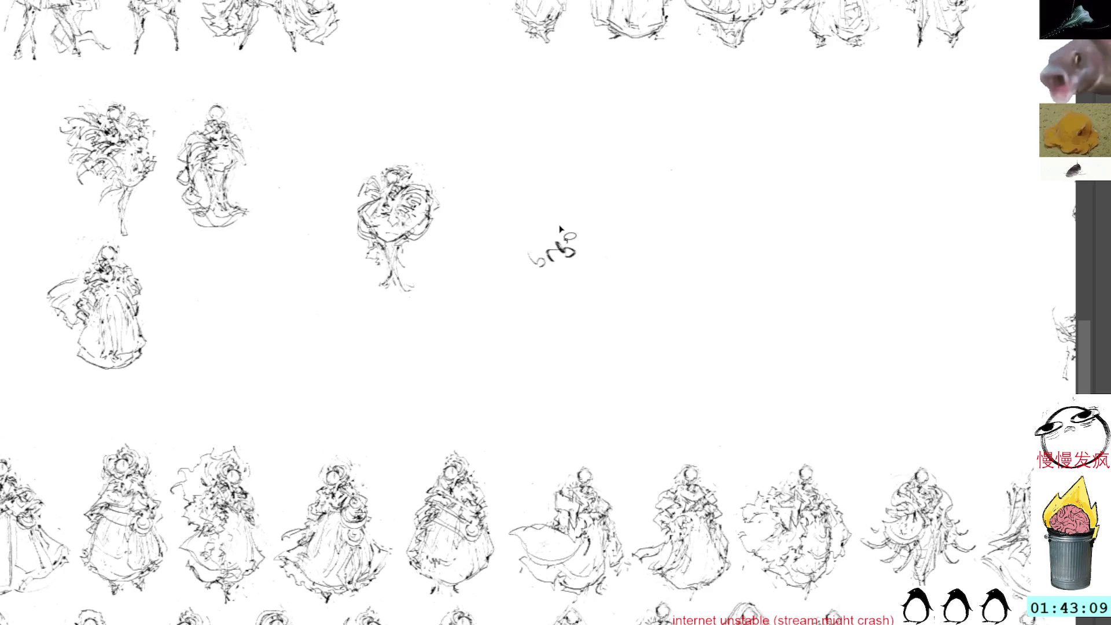
{"action": "mouse_move", "coordinate": [555, 211]}
{"action": "left_mouse_down"}
{"action": "mouse_move", "coordinate": [524, 218]}
{"action": "mouse_move", "coordinate": [596, 220]}
{"action": "mouse_move", "coordinate": [540, 186]}
{"action": "left_mouse_up"}
{"action": "key", "text": "Delete"}
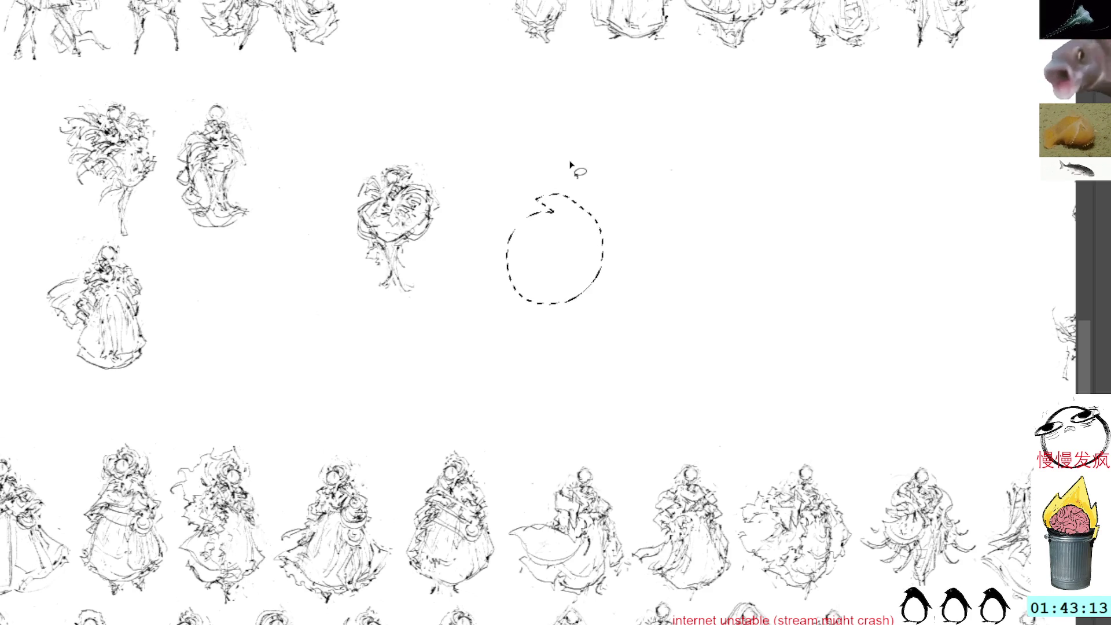
{"action": "key", "text": "ctrl+d"}
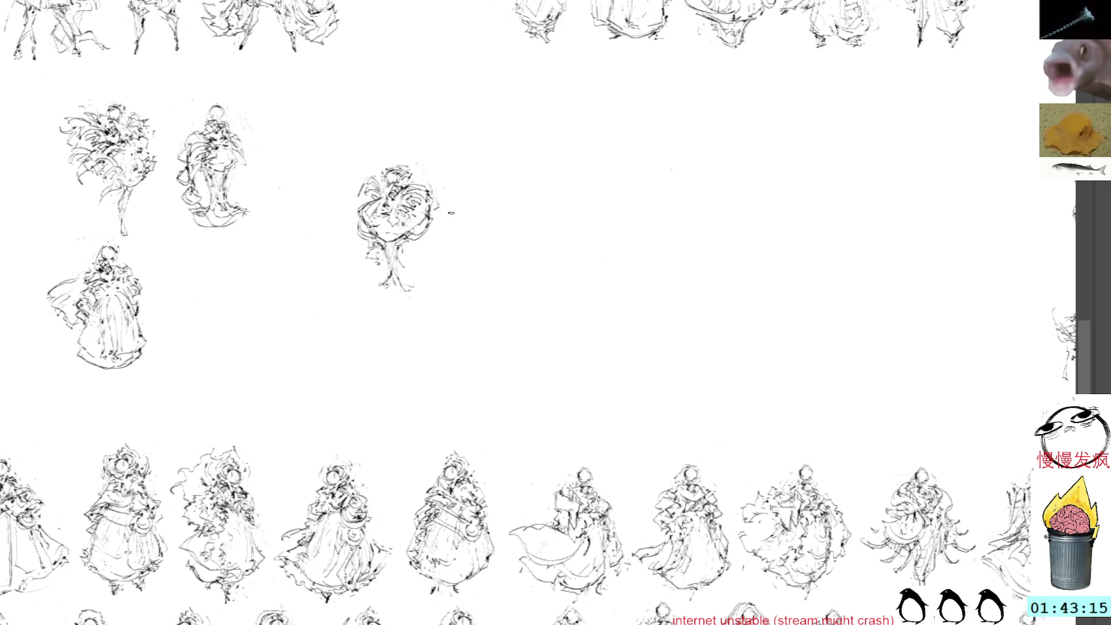
Pan the canvas down and right to show the middle cluster of figure sketches.
{"action": "left_click_drag", "start_coordinate": [481, 218], "coordinate": [597, 320]}
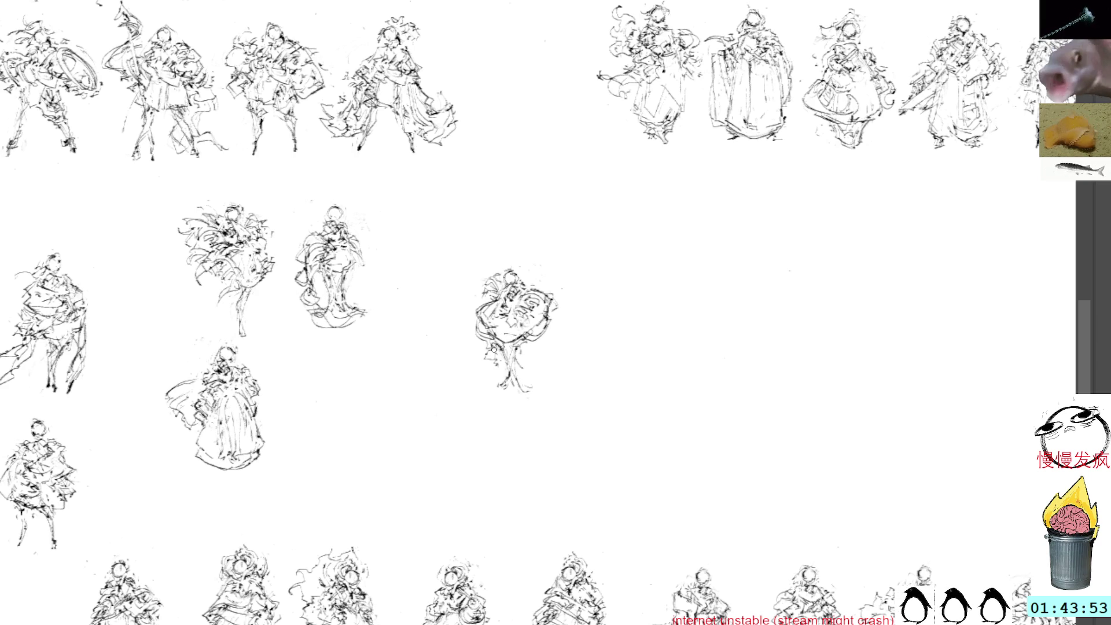
Undo trial strokes at the centre figure's lower left and lift the stray lower-right mark about 30 px.
{"action": "mouse_move", "coordinate": [494, 348]}
{"action": "left_mouse_down"}
{"action": "mouse_move", "coordinate": [478, 358]}
{"action": "mouse_move", "coordinate": [518, 365]}
{"action": "left_mouse_up"}
{"action": "key", "text": "ctrl+z"}
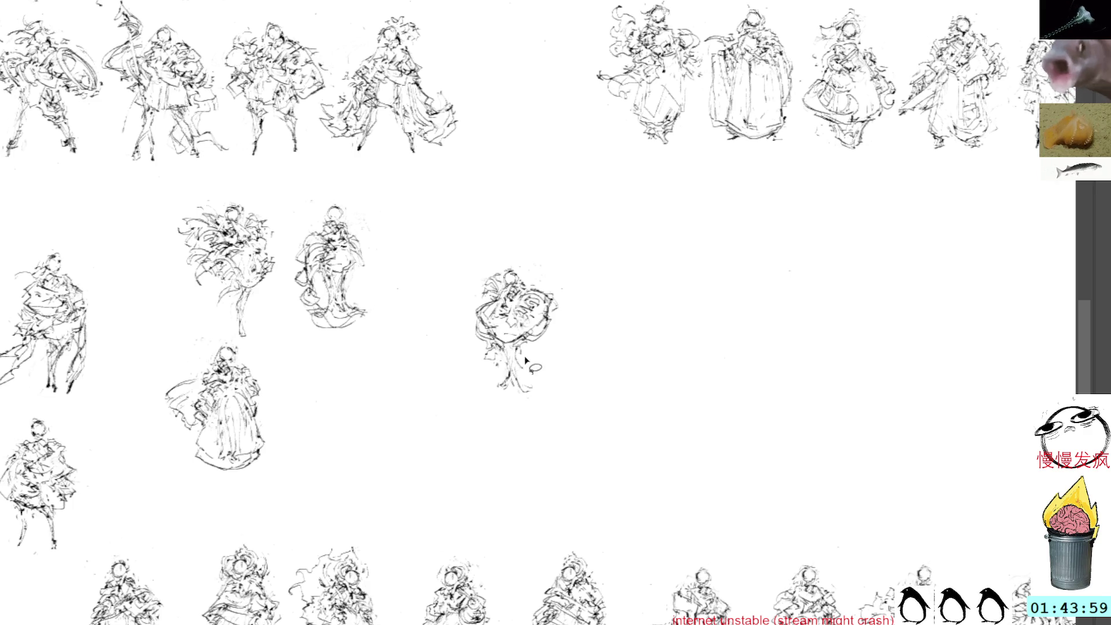
{"action": "mouse_move", "coordinate": [526, 362]}
{"action": "left_mouse_down"}
{"action": "mouse_move", "coordinate": [544, 394]}
{"action": "mouse_move", "coordinate": [533, 386]}
{"action": "left_mouse_up"}
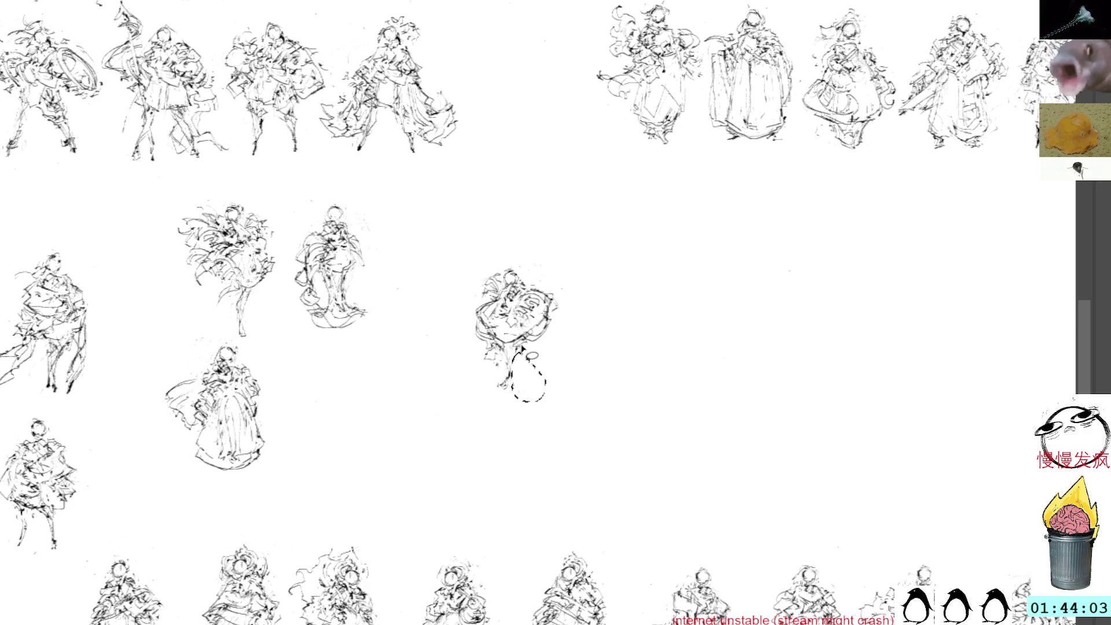
{"action": "mouse_move", "coordinate": [523, 349]}
{"action": "left_mouse_down"}
{"action": "mouse_move", "coordinate": [518, 329]}
{"action": "mouse_move", "coordinate": [530, 333]}
{"action": "left_mouse_up"}
{"action": "key", "text": "ctrl+d"}
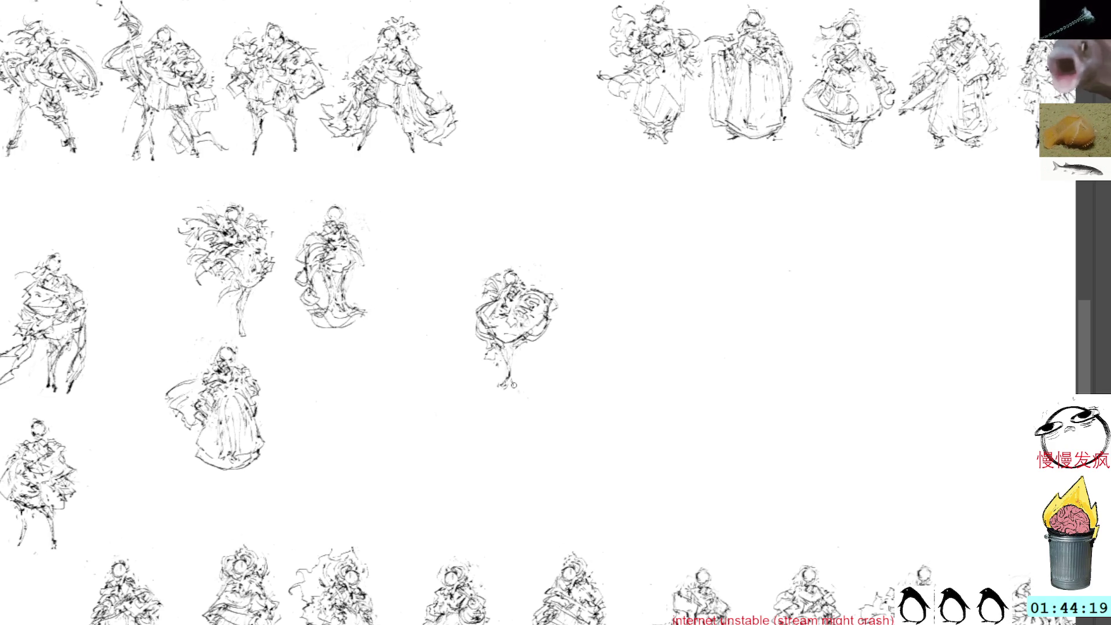
Erase the lower trunk, then redraw the trunk, left leg, lower-left strokes and marks near the head.
{"action": "mouse_move", "coordinate": [515, 365]}
{"action": "left_mouse_down"}
{"action": "mouse_move", "coordinate": [507, 385]}
{"action": "mouse_move", "coordinate": [511, 351]}
{"action": "mouse_move", "coordinate": [509, 380]}
{"action": "left_mouse_up"}
{"action": "mouse_move", "coordinate": [521, 343]}
{"action": "left_mouse_down"}
{"action": "mouse_move", "coordinate": [510, 383]}
{"action": "mouse_move", "coordinate": [521, 352]}
{"action": "mouse_move", "coordinate": [527, 386]}
{"action": "left_mouse_up"}
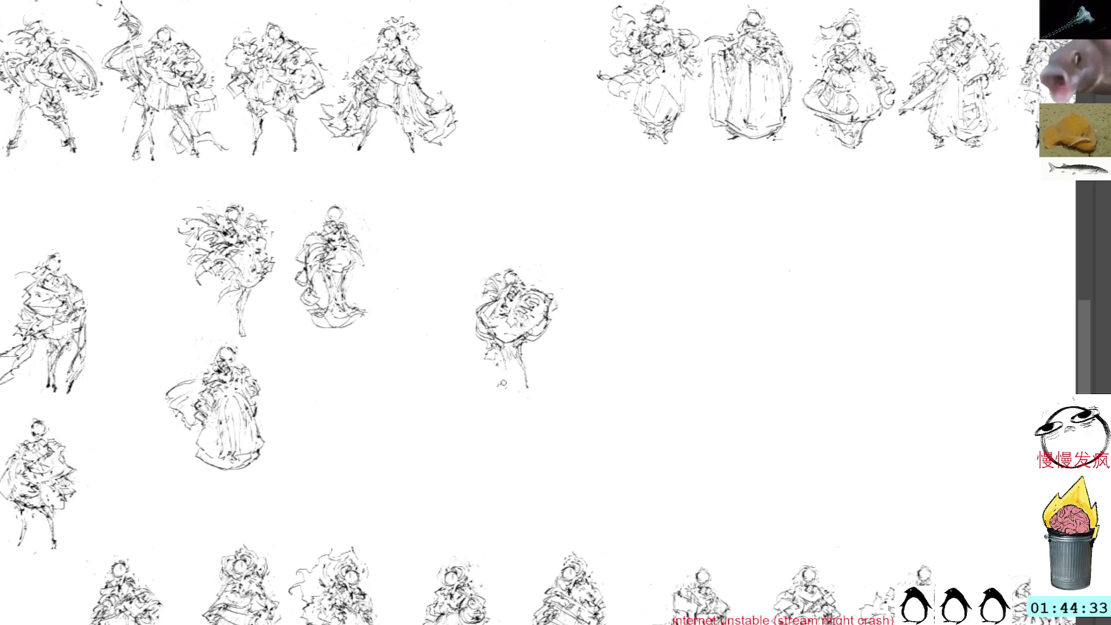
{"action": "left_click_drag", "start_coordinate": [506, 360], "coordinate": [500, 386]}
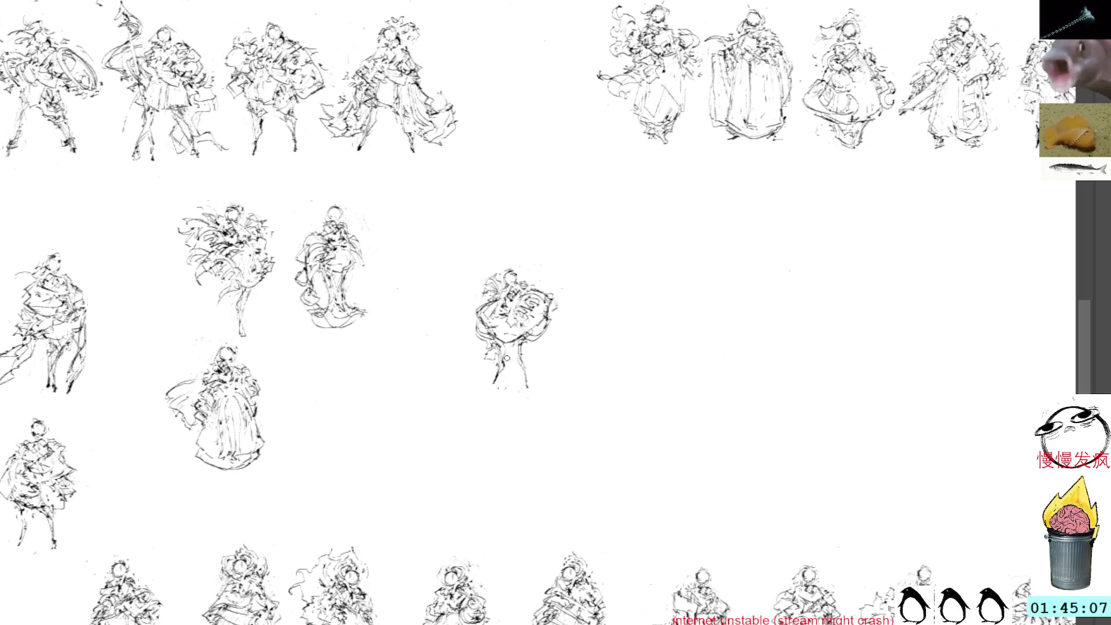
{"action": "mouse_move", "coordinate": [497, 370]}
{"action": "left_mouse_down"}
{"action": "mouse_move", "coordinate": [503, 379]}
{"action": "mouse_move", "coordinate": [486, 361]}
{"action": "left_mouse_up"}
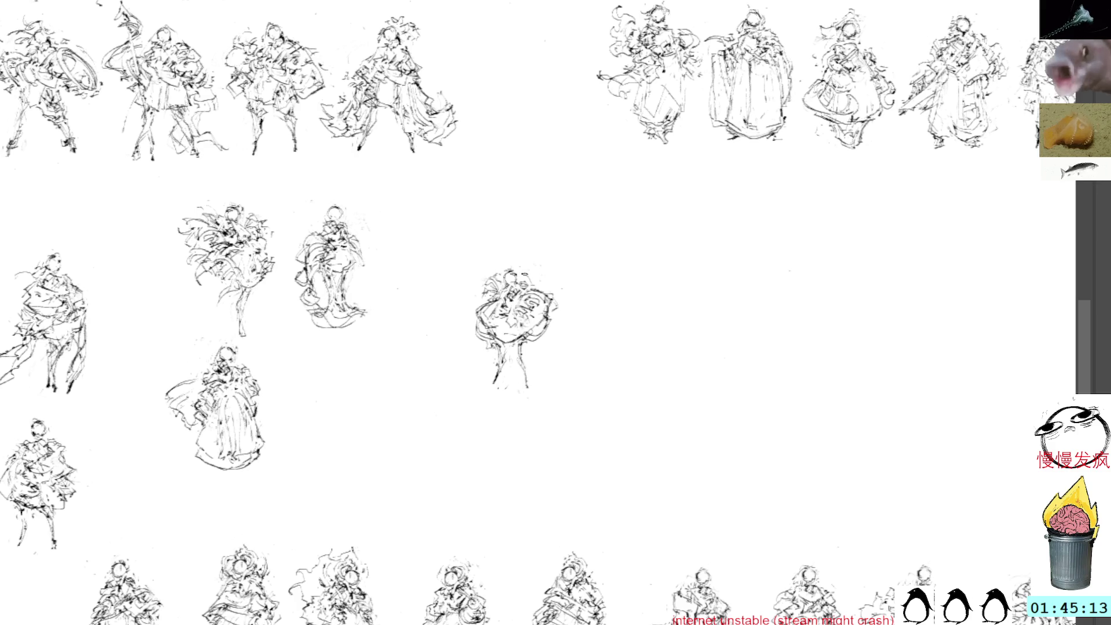
{"action": "left_click_drag", "start_coordinate": [523, 274], "coordinate": [533, 284]}
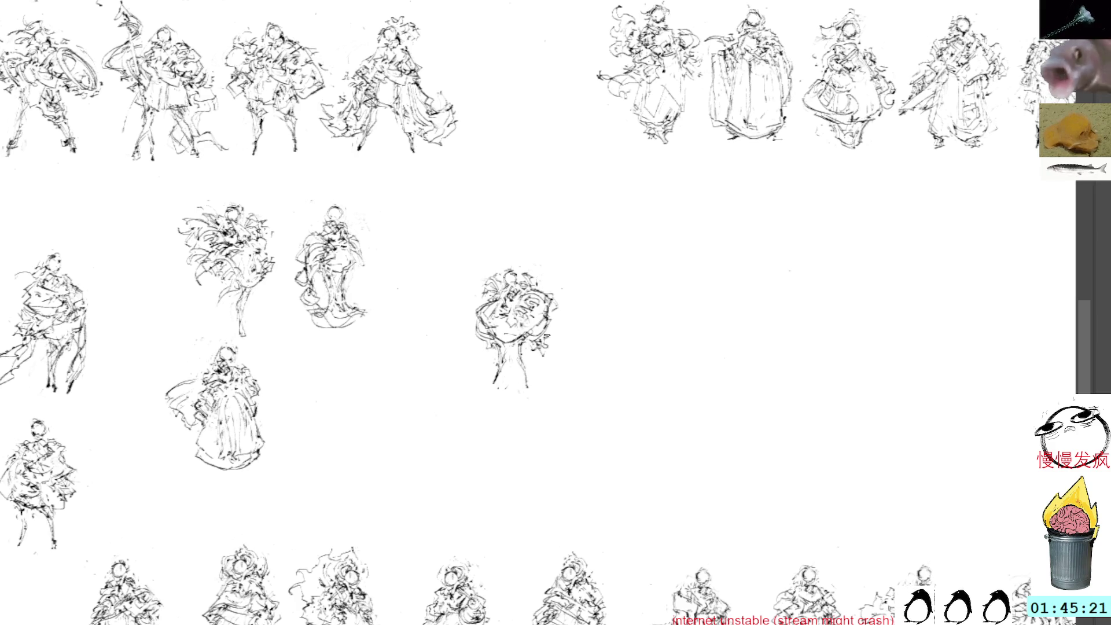
Move the centre figure sketch beside the lower-left robed figure.
{"action": "mouse_move", "coordinate": [517, 255]}
{"action": "left_mouse_down"}
{"action": "mouse_move", "coordinate": [457, 348]}
{"action": "mouse_move", "coordinate": [533, 258]}
{"action": "left_mouse_up"}
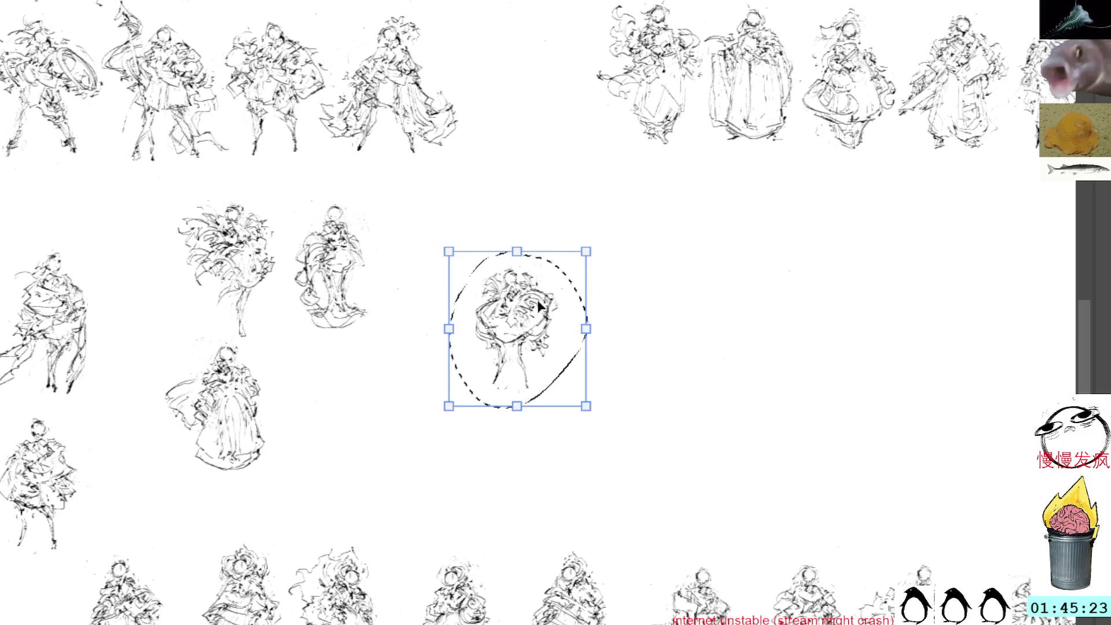
{"action": "left_click_drag", "start_coordinate": [538, 306], "coordinate": [339, 383]}
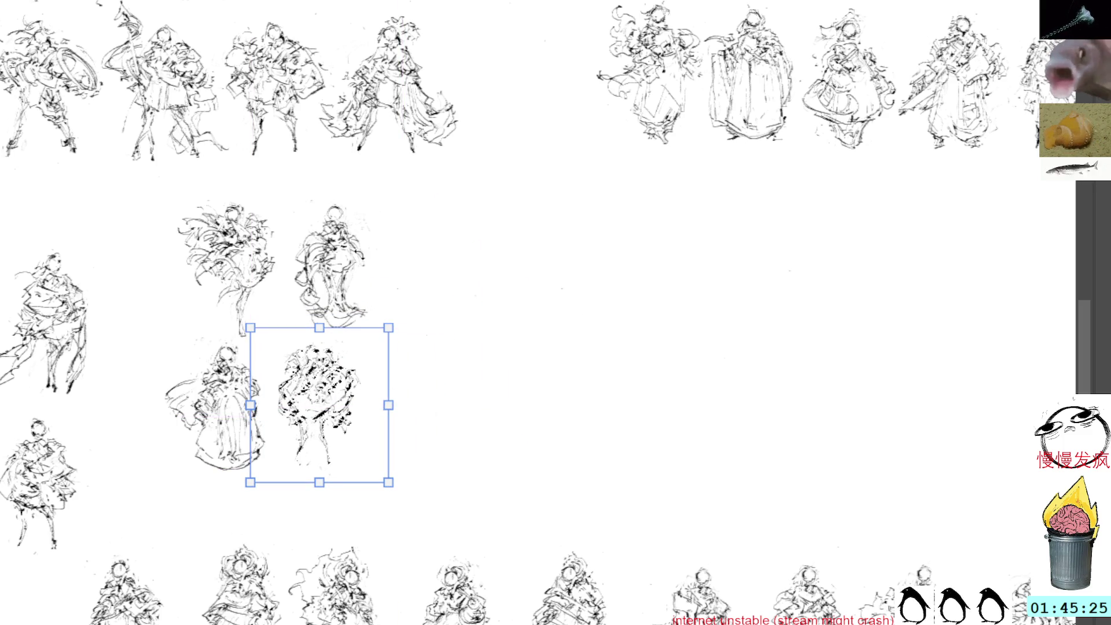
{"action": "key", "text": "Return"}
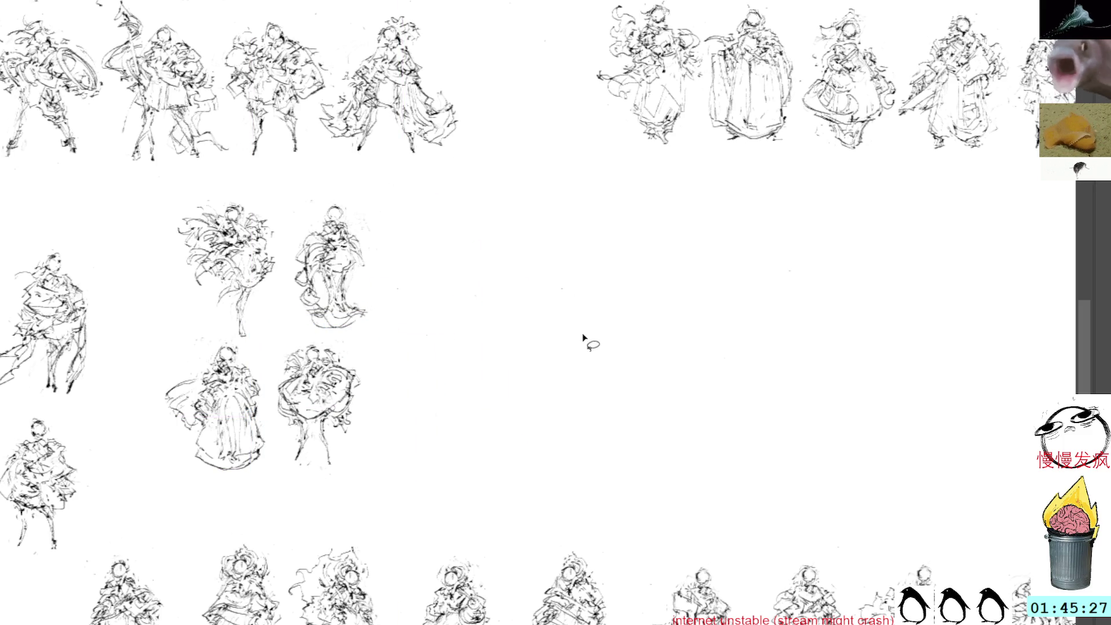
Paste a copy of a figure sketch and position it in the emptied centre.
{"action": "key", "text": "b"}
{"action": "key", "text": "ctrl+v"}
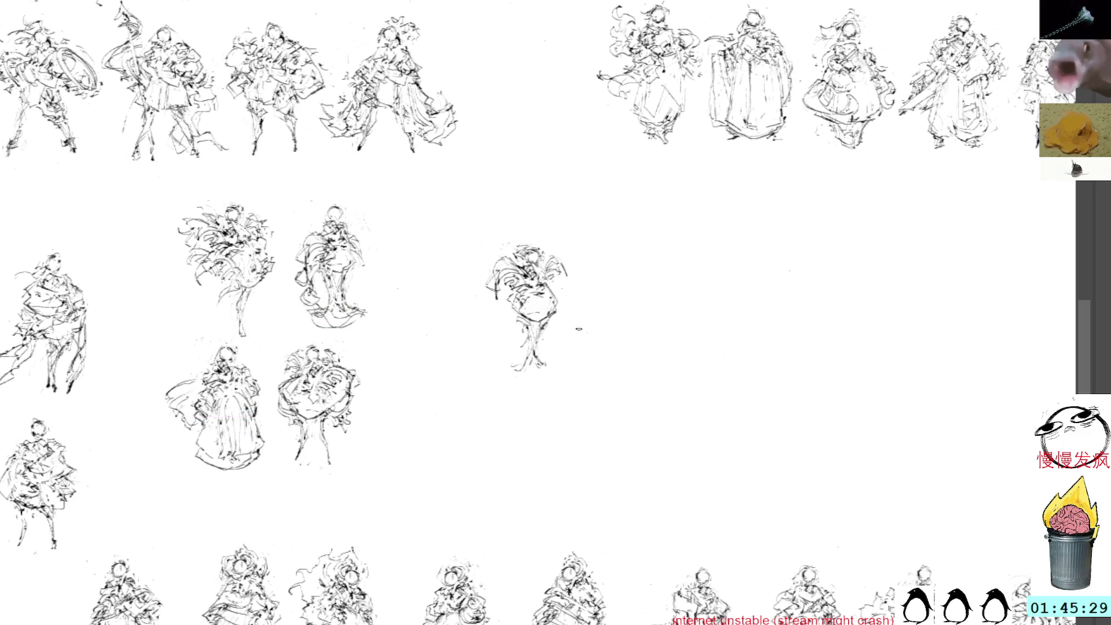
{"action": "key", "text": "ctrl+t"}
{"action": "left_click_drag", "start_coordinate": [545, 290], "coordinate": [591, 338]}
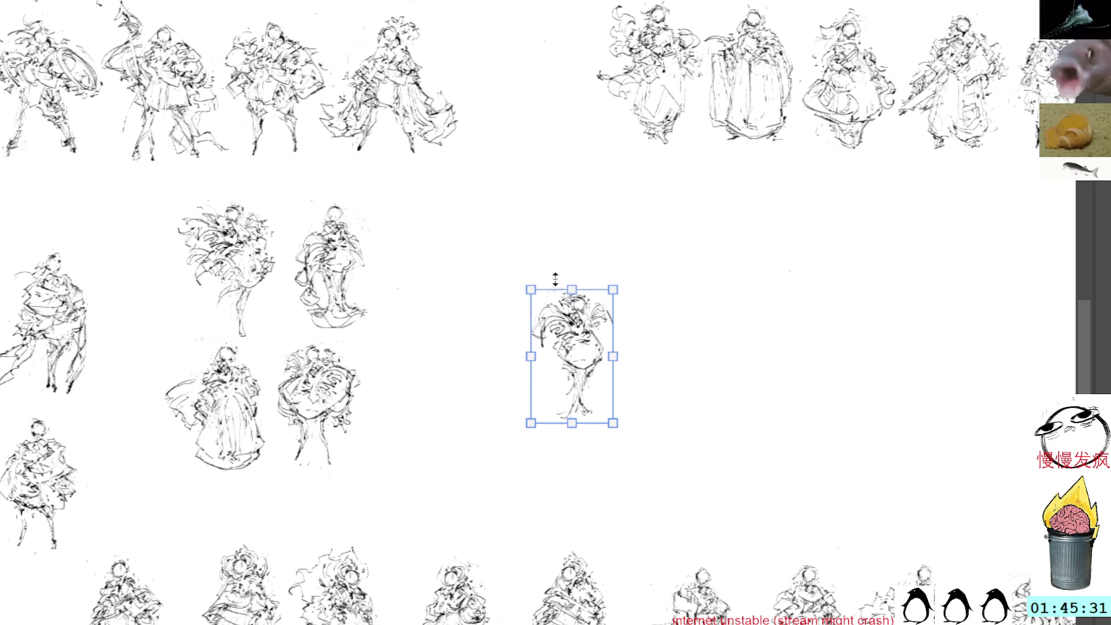
{"action": "key", "text": "Return"}
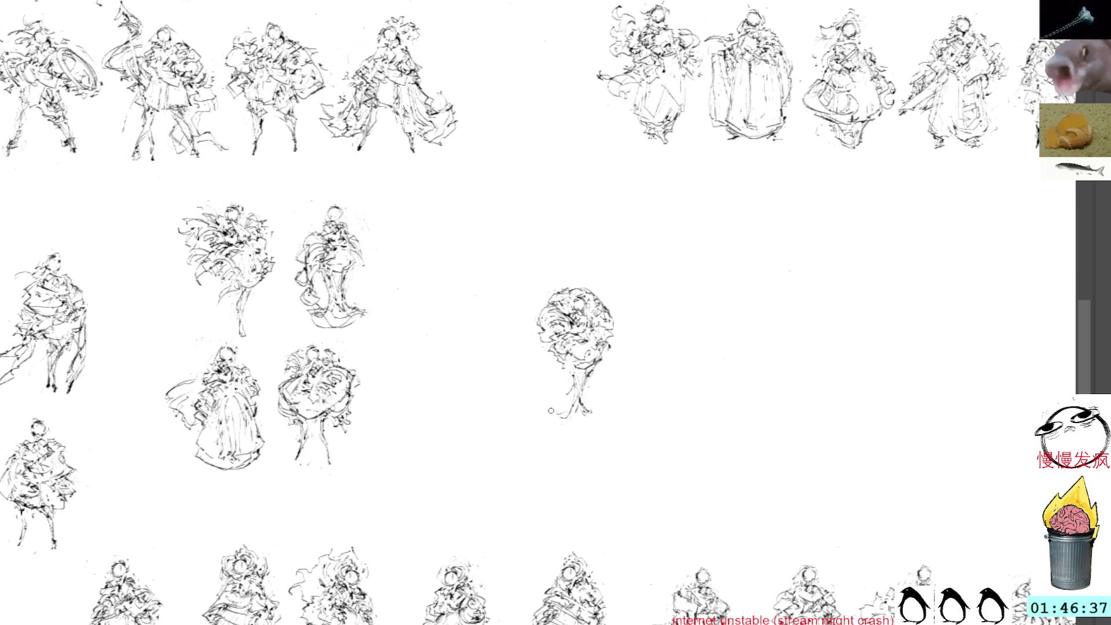
Erase the lower stem strokes beneath the new centre sketch.
{"action": "mouse_move", "coordinate": [573, 420]}
{"action": "left_mouse_down"}
{"action": "mouse_move", "coordinate": [565, 396]}
{"action": "mouse_move", "coordinate": [584, 405]}
{"action": "mouse_move", "coordinate": [573, 391]}
{"action": "mouse_move", "coordinate": [602, 352]}
{"action": "mouse_move", "coordinate": [560, 357]}
{"action": "mouse_move", "coordinate": [583, 367]}
{"action": "mouse_move", "coordinate": [603, 356]}
{"action": "left_mouse_up"}
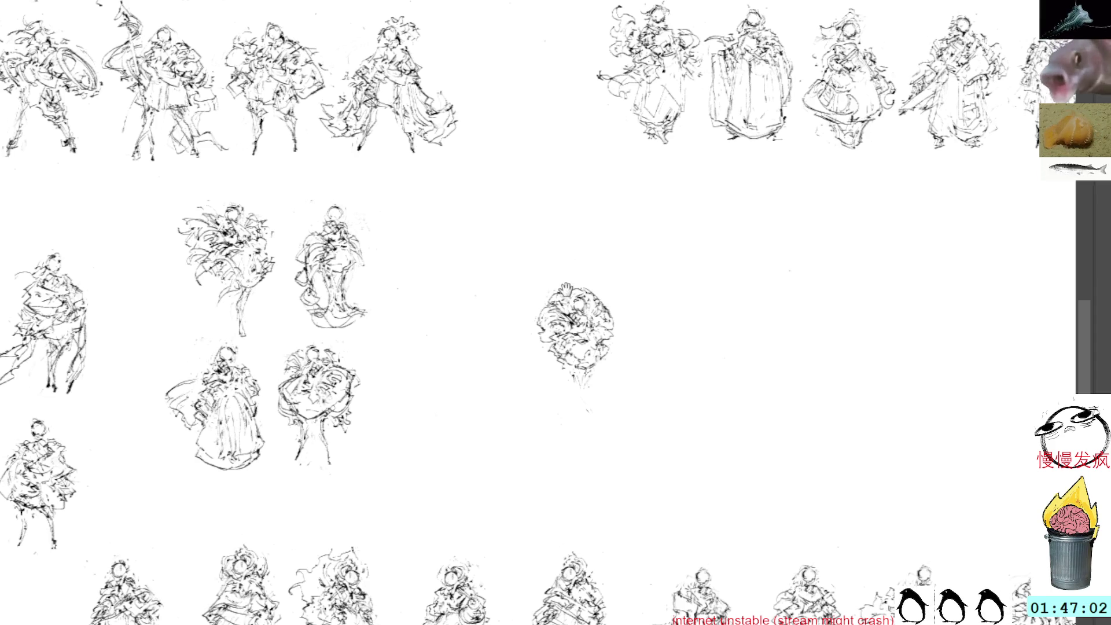
Select and delete the faint marks below the centre head sketch.
{"action": "left_click_drag", "start_coordinate": [525, 218], "coordinate": [536, 233]}
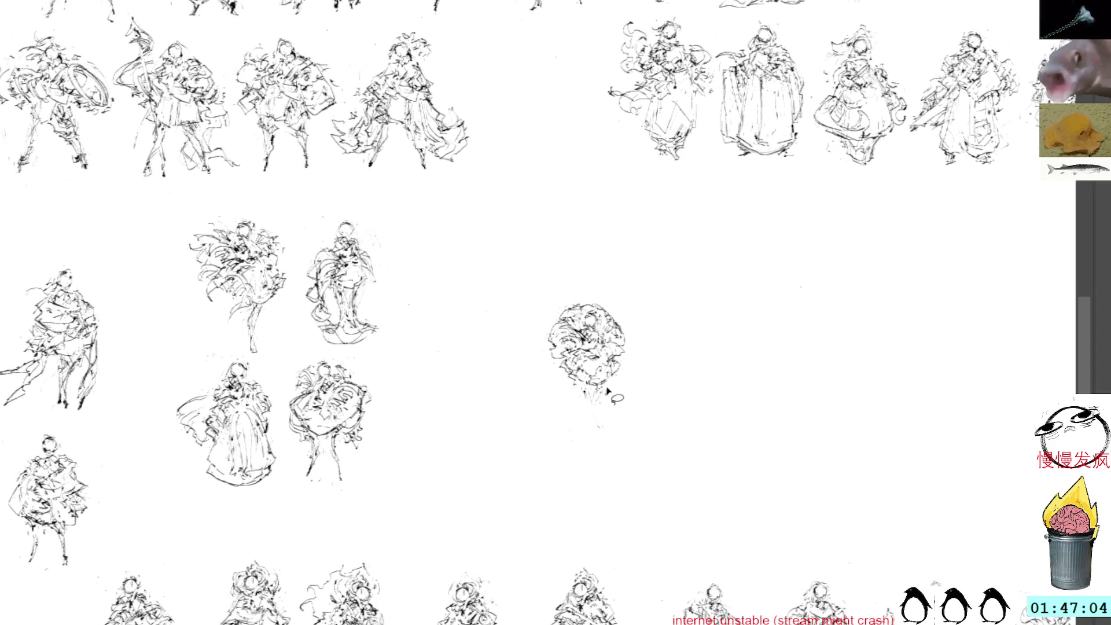
{"action": "mouse_move", "coordinate": [607, 387]}
{"action": "left_mouse_down"}
{"action": "mouse_move", "coordinate": [584, 426]}
{"action": "mouse_move", "coordinate": [616, 431]}
{"action": "left_mouse_up"}
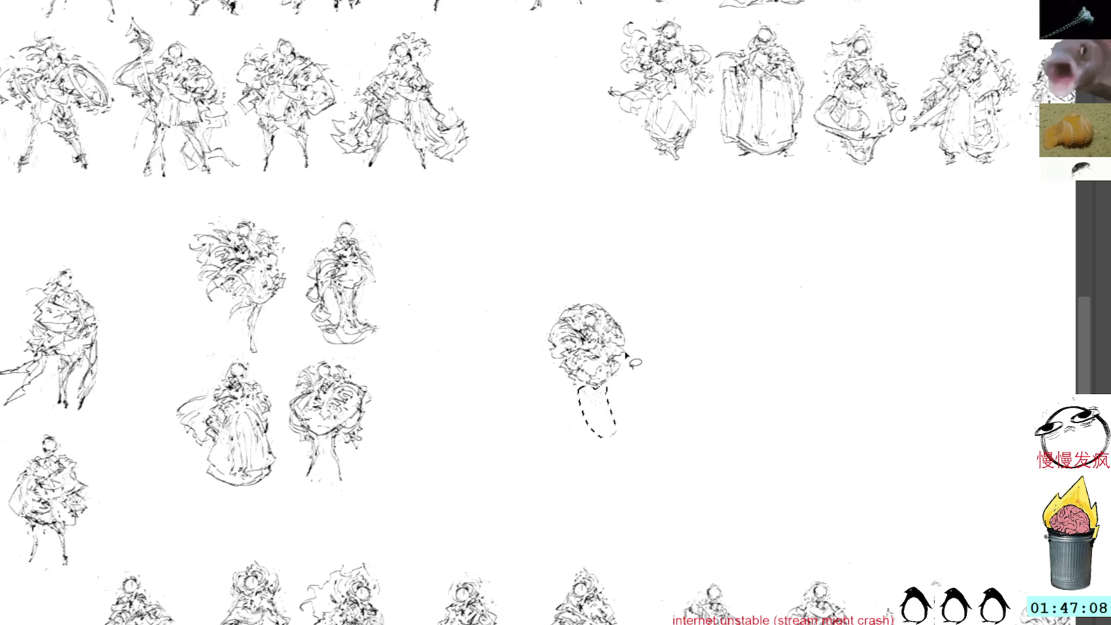
{"action": "key", "text": "Delete"}
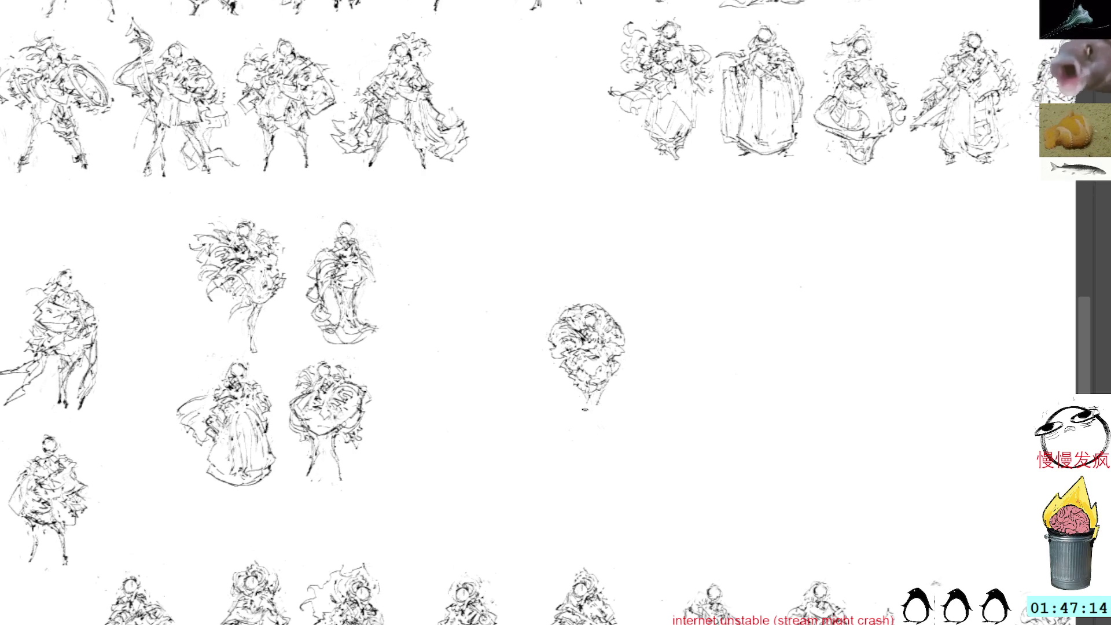
Draw a new stem down from the head, undoing the unwanted dark marks at its bottom.
{"action": "mouse_move", "coordinate": [585, 409]}
{"action": "left_mouse_down"}
{"action": "mouse_move", "coordinate": [596, 429]}
{"action": "mouse_move", "coordinate": [579, 427]}
{"action": "left_mouse_up"}
{"action": "mouse_move", "coordinate": [583, 386]}
{"action": "left_mouse_down"}
{"action": "mouse_move", "coordinate": [579, 432]}
{"action": "mouse_move", "coordinate": [595, 442]}
{"action": "mouse_move", "coordinate": [601, 434]}
{"action": "left_mouse_up"}
{"action": "key", "text": "ctrl+z"}
{"action": "key", "text": "ctrl+z"}
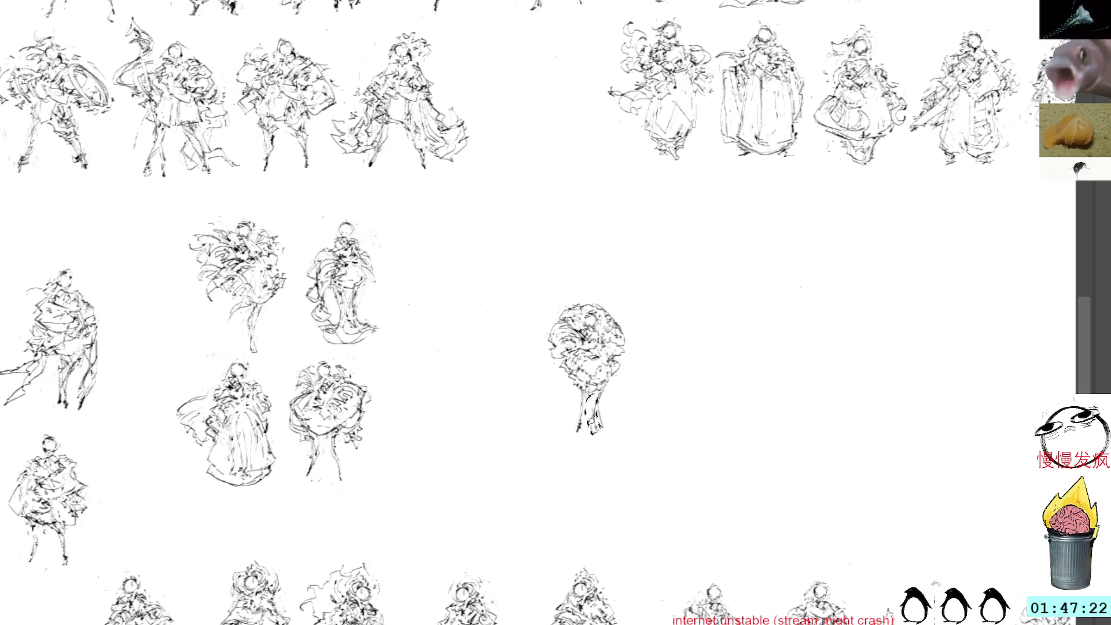
{"action": "key", "text": "ctrl+z"}
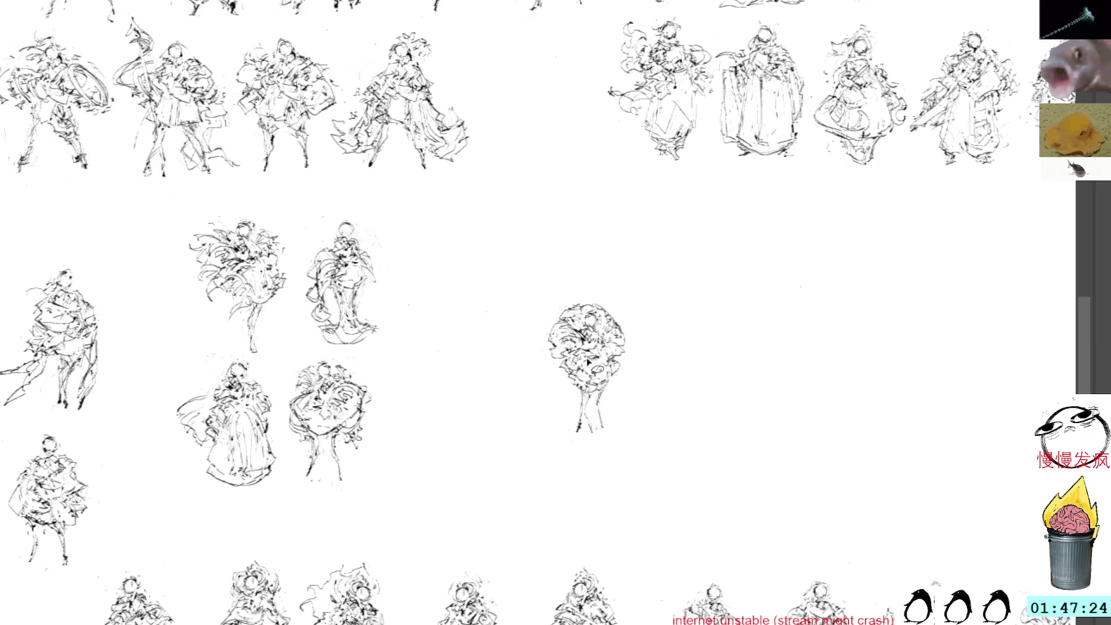